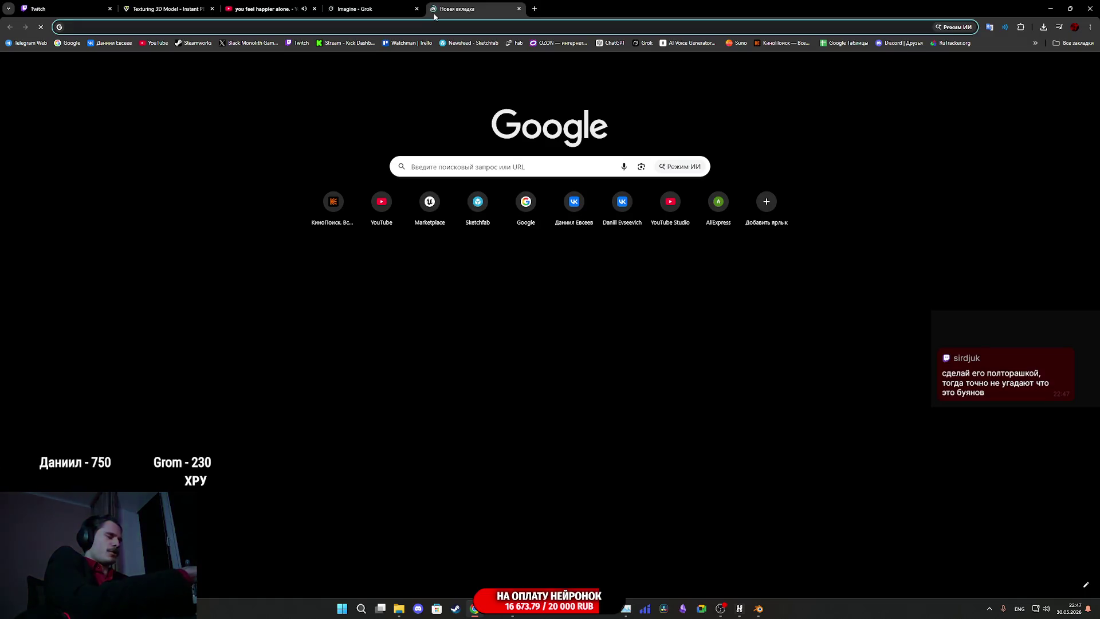
Search Google Images for the reference person, preview a Tarkov Wiki face photo, and shrink Chrome.
type(",ezyjd")
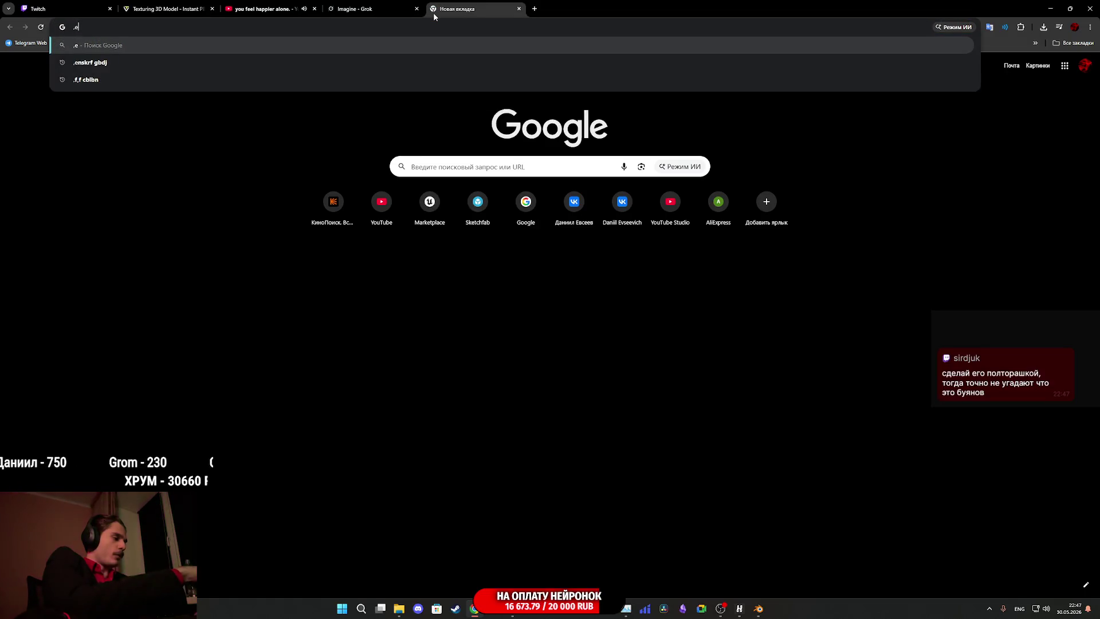
key("Return")
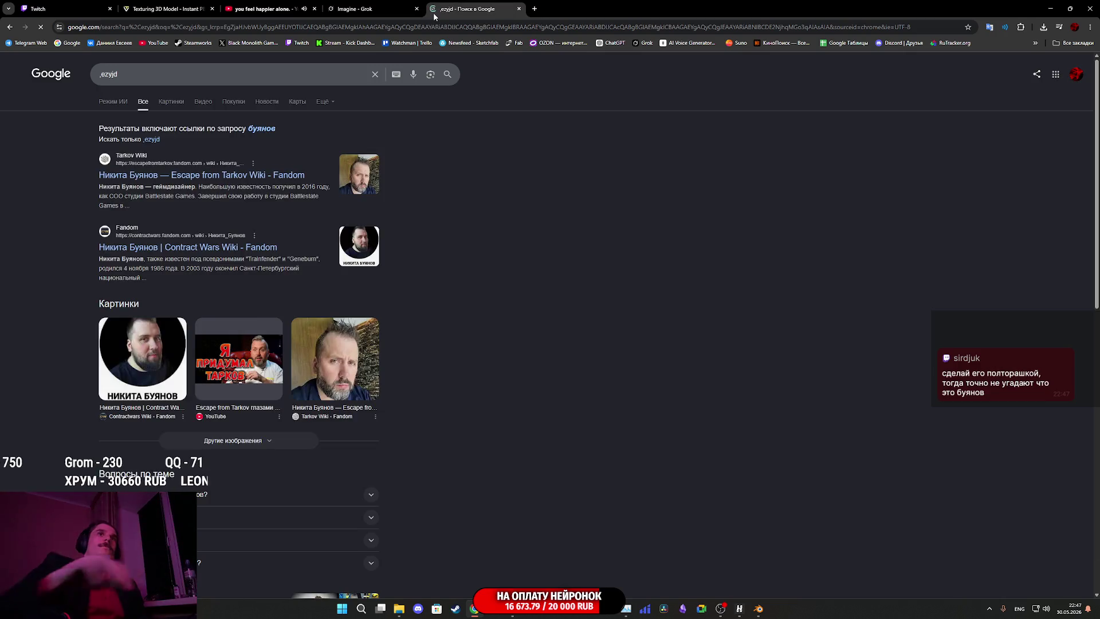
left_click(171, 102)
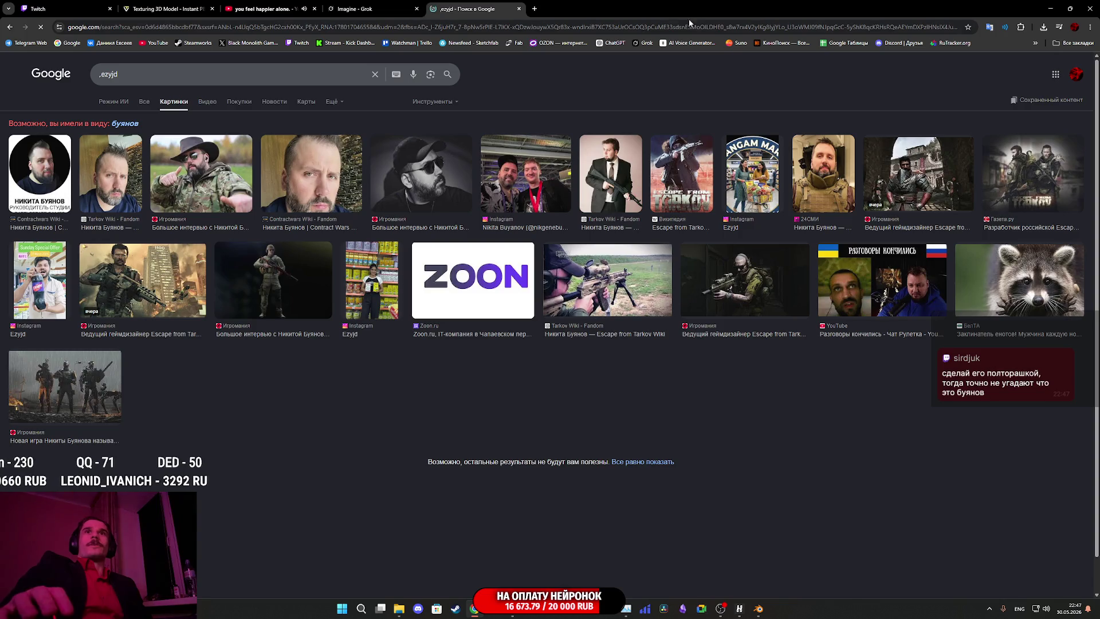
left_click(104, 176)
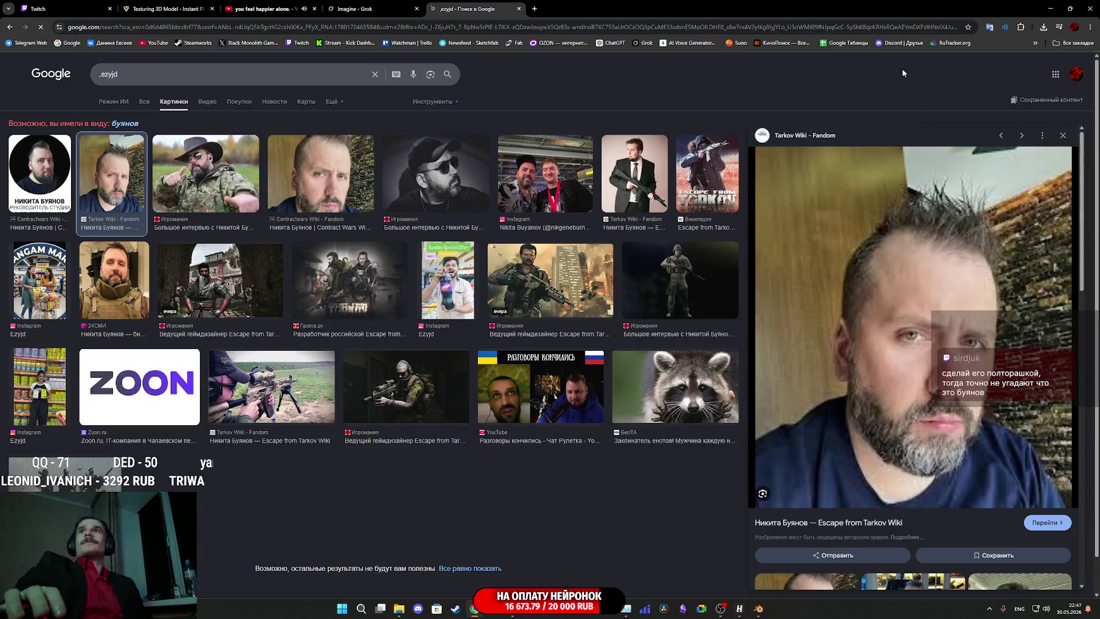
mouse_move(811, 19)
left_mouse_down()
mouse_move(574, 51)
mouse_move(112, 71)
mouse_move(102, 54)
left_mouse_up()
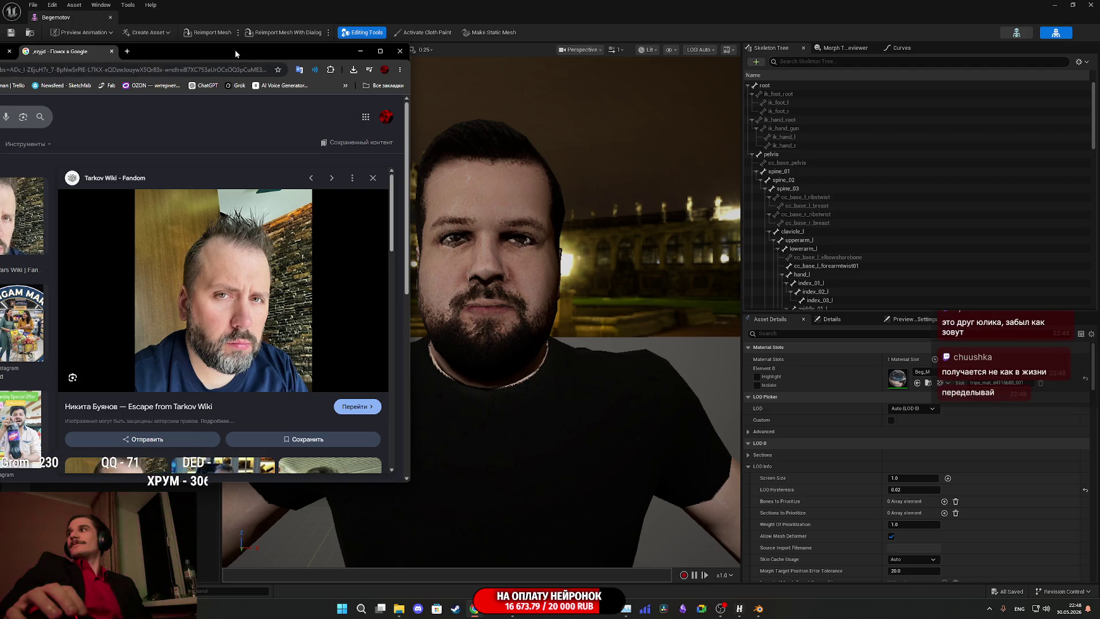
Close the image search tab, hide Chrome, and orbit the Begemotov mesh to see its shirt back.
mouse_move(235, 49)
left_mouse_down()
mouse_move(615, 122)
mouse_move(456, 342)
mouse_move(465, 184)
left_mouse_up()
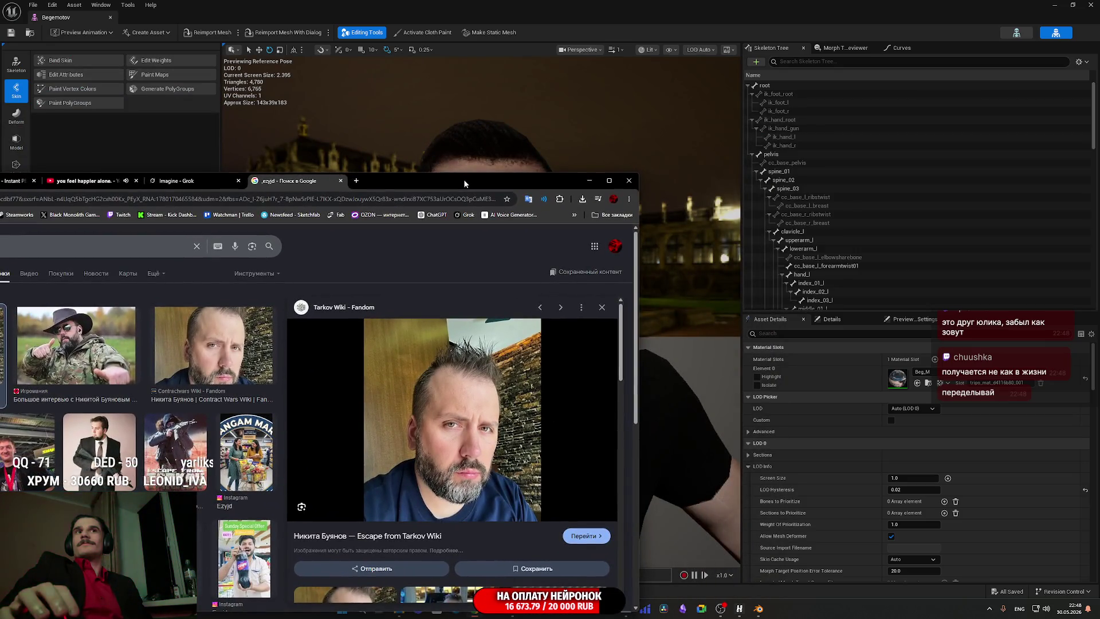
double_click(465, 183)
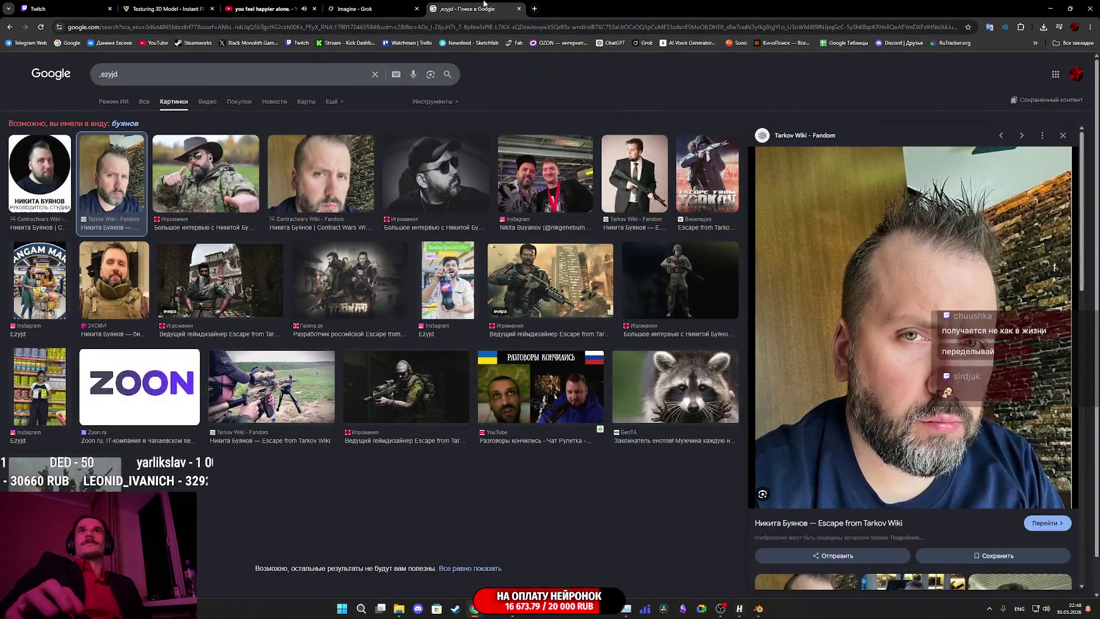
middle_click(489, 3)
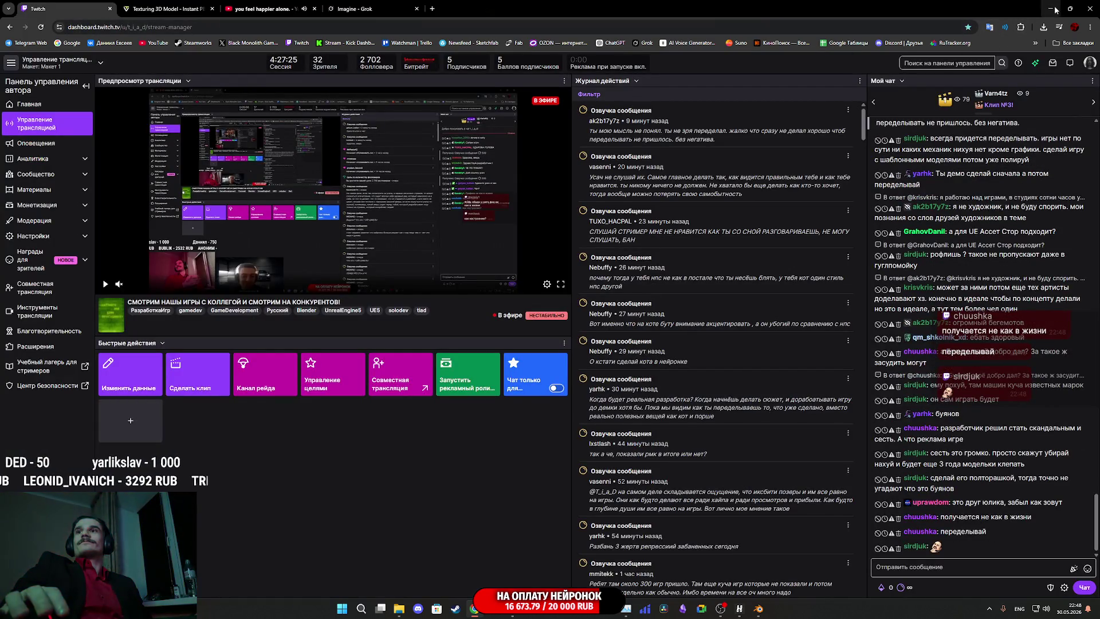
left_click(1056, 9)
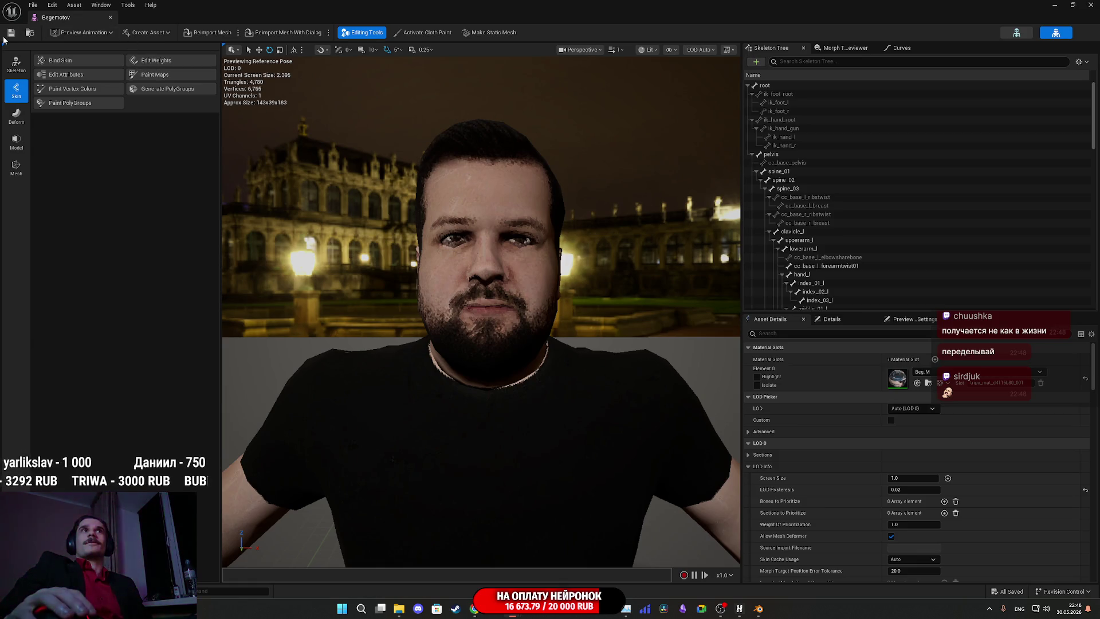
mouse_move(573, 258)
left_mouse_down()
mouse_move(469, 261)
mouse_move(515, 261)
mouse_move(464, 258)
mouse_move(475, 218)
left_mouse_up()
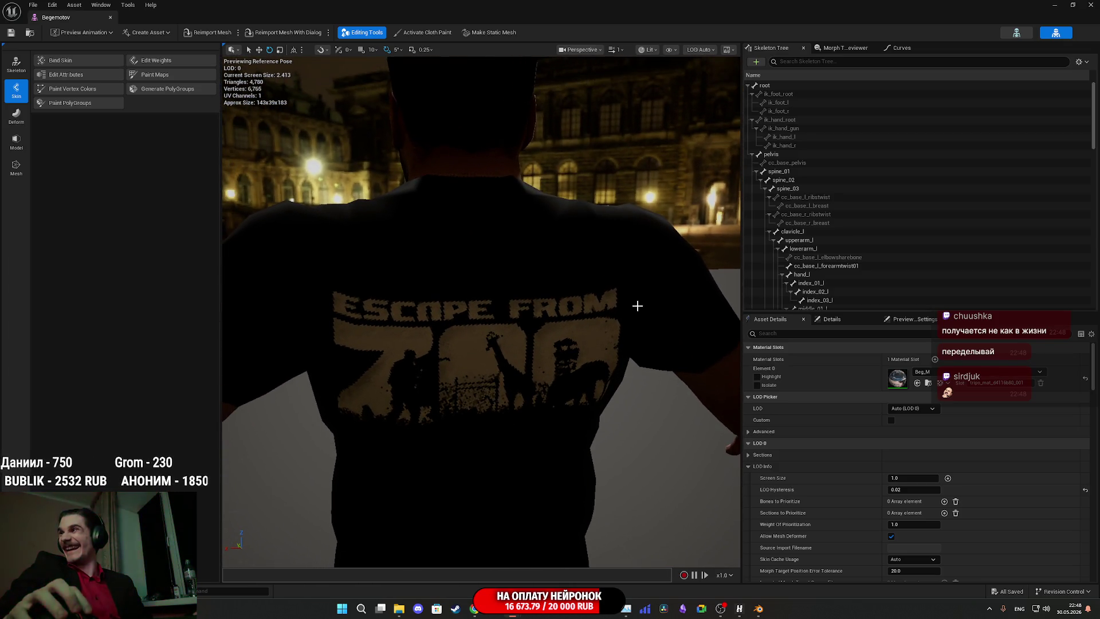
scroll(637, 308, "down", 3)
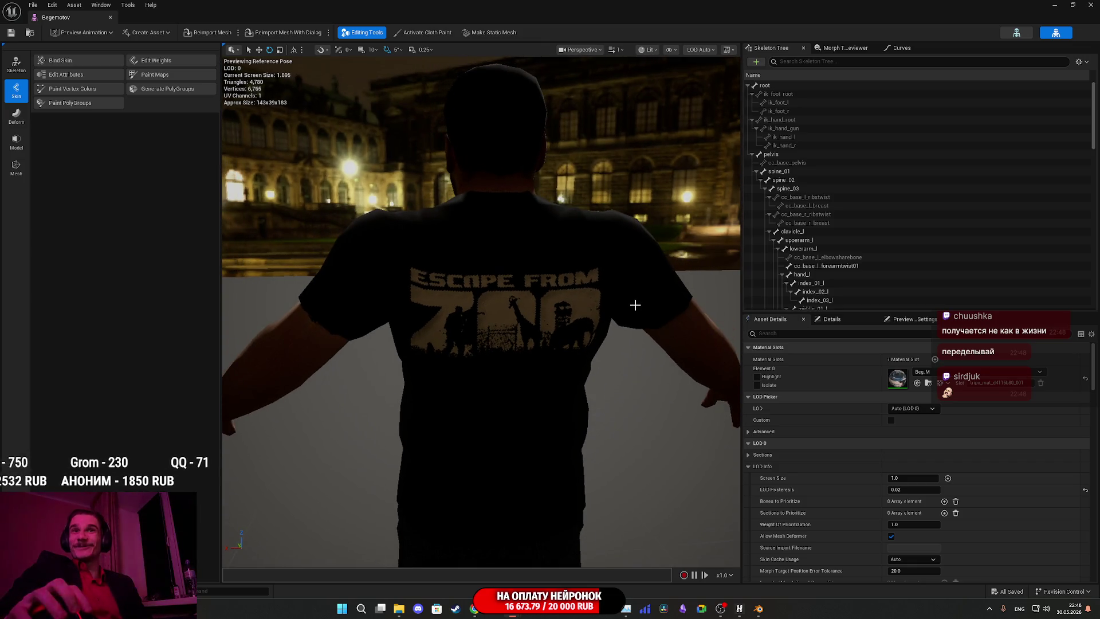
mouse_move(635, 304)
left_mouse_down()
mouse_move(635, 284)
mouse_move(633, 326)
mouse_move(774, 327)
mouse_move(626, 292)
left_mouse_up()
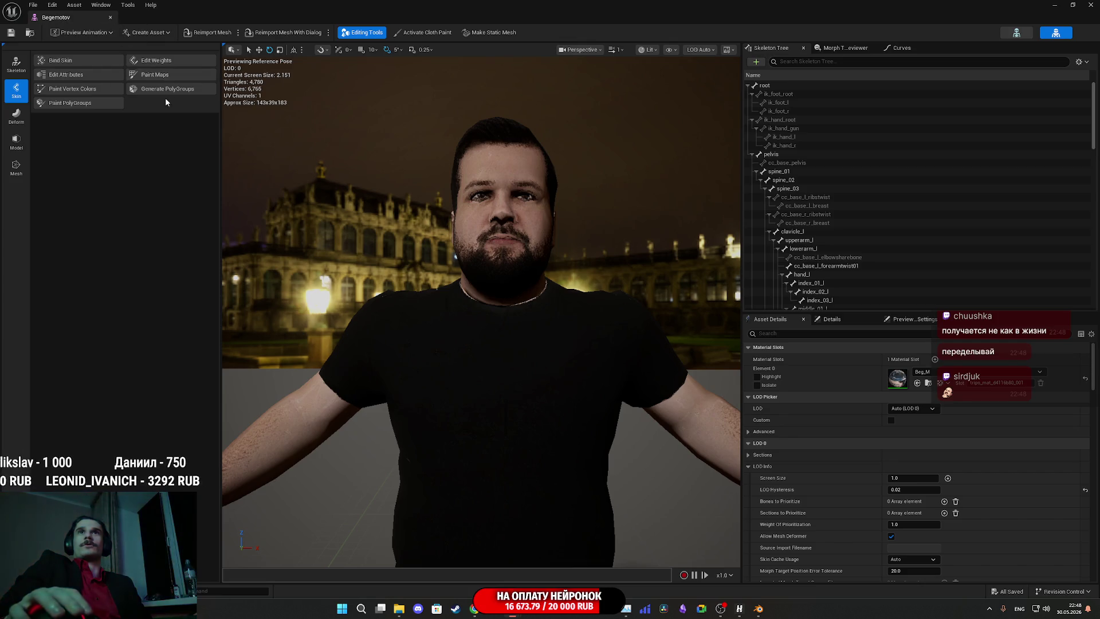
Close the mesh editor and open a new blank Chrome tab.
left_click(1090, 5)
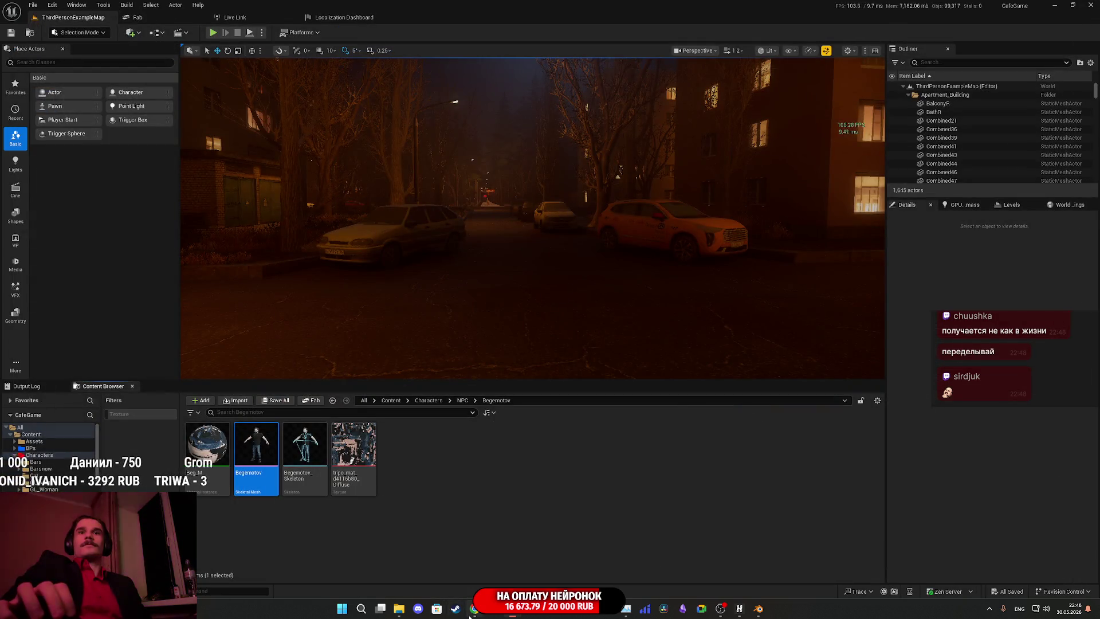
mouse_move(475, 608)
left_click(488, 563)
left_click(432, 10)
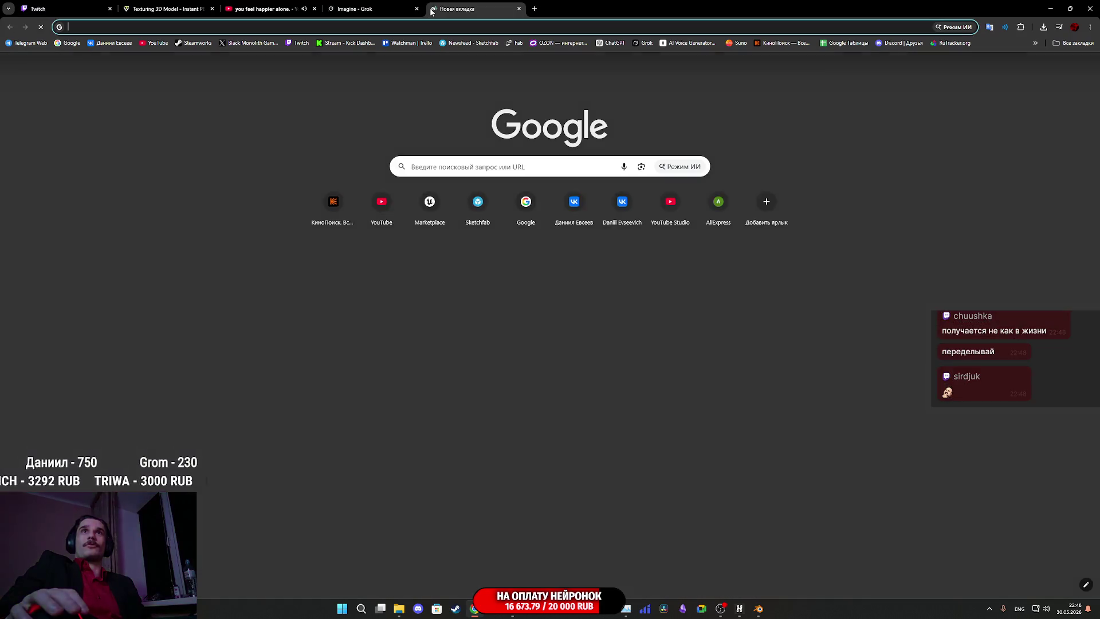
Search Google Images for 'бегемотов'.
type(".tut")
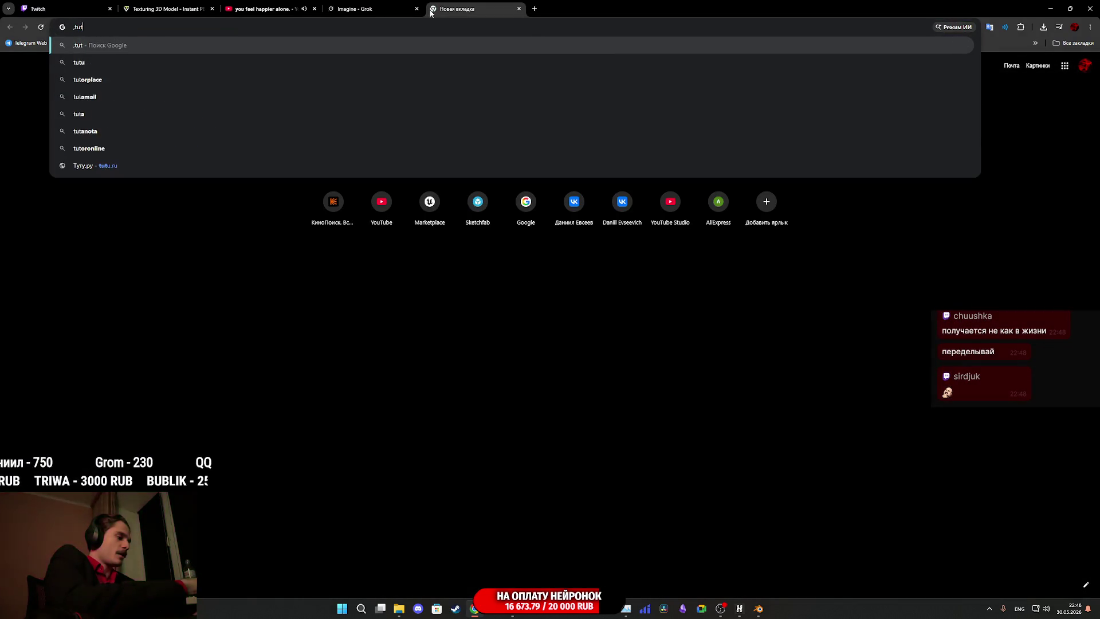
type("vjnjd")
key("Return")
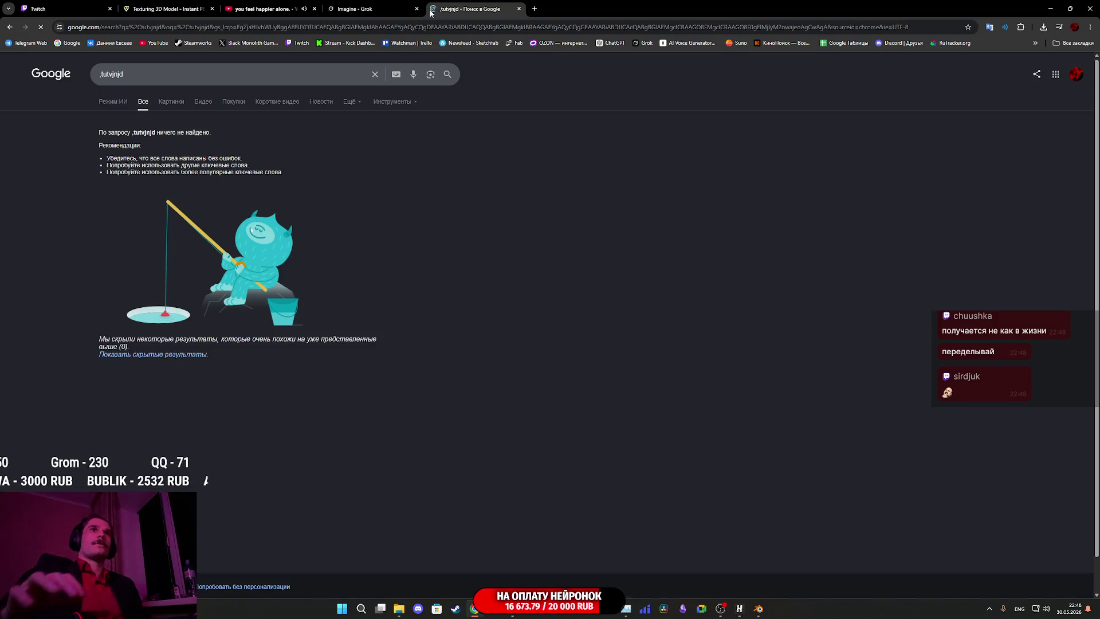
triple_click(229, 74)
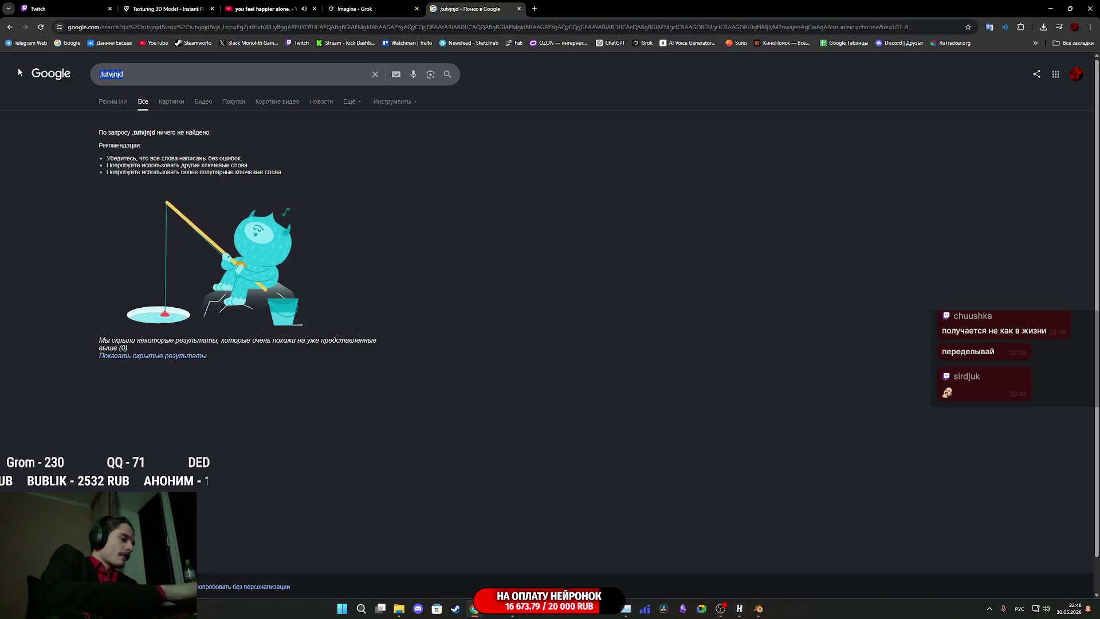
type("бегемотов")
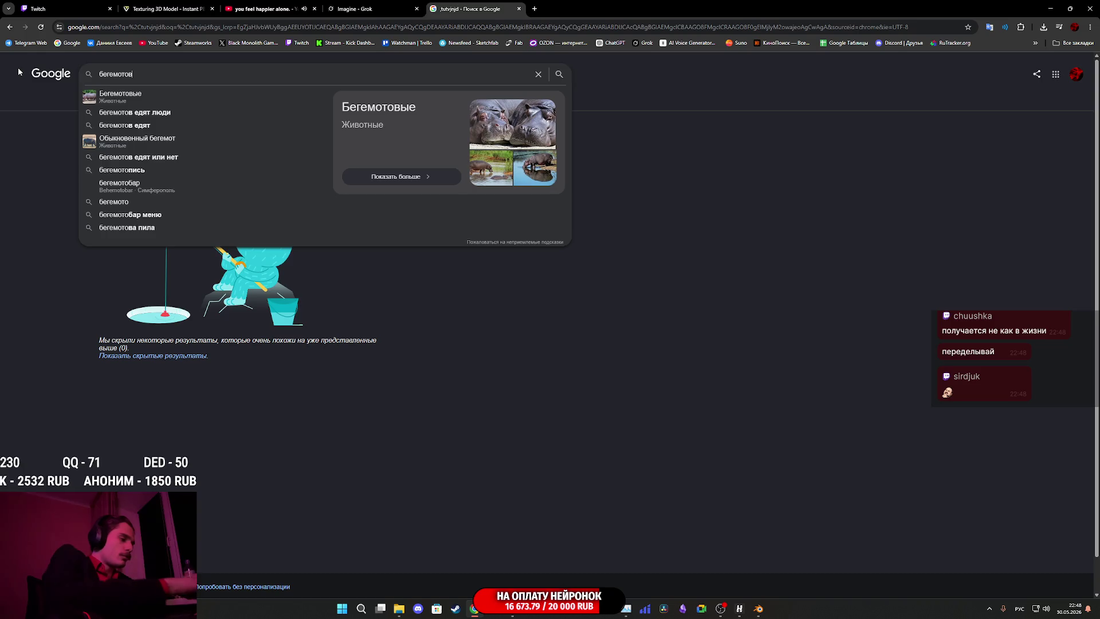
key("Return")
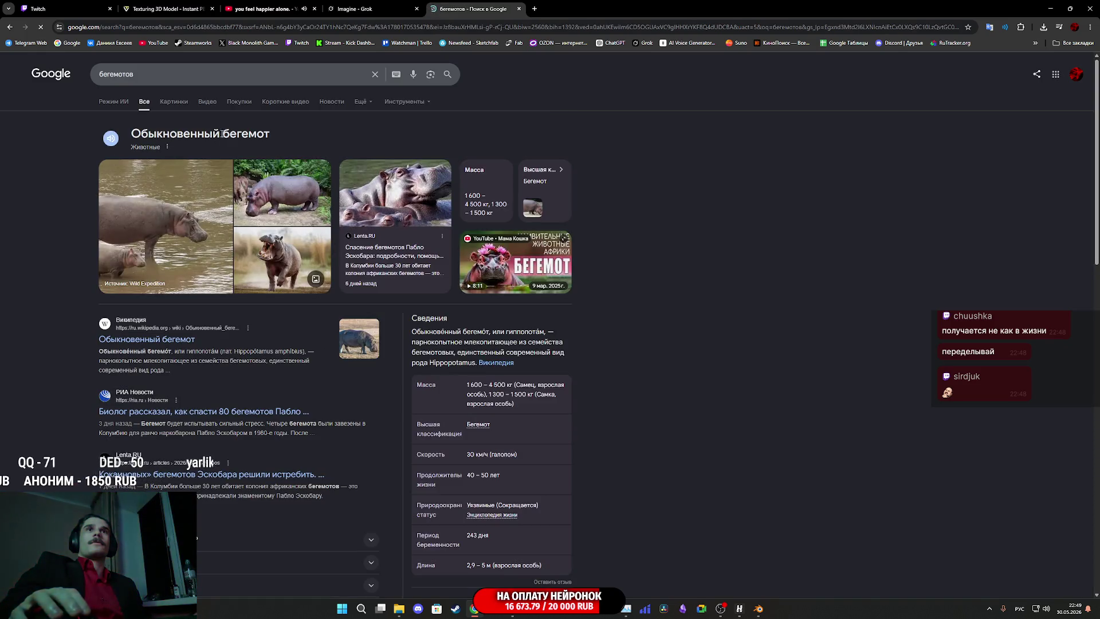
left_click(168, 102)
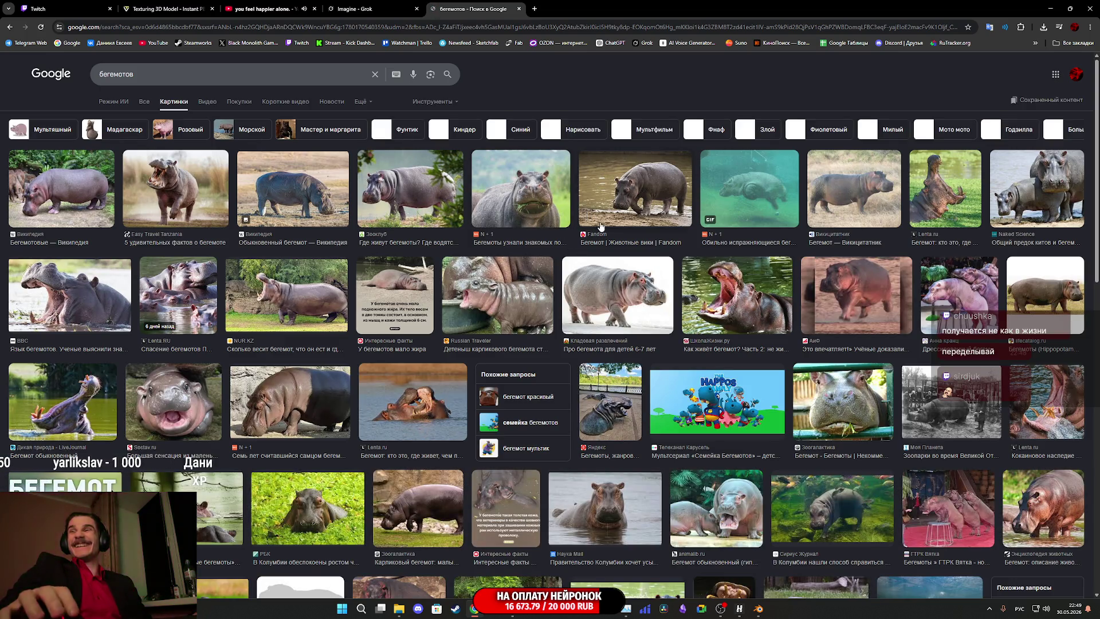
Preview the N+1, trained pink hippo and Naked Science hippo photos.
left_click(538, 205)
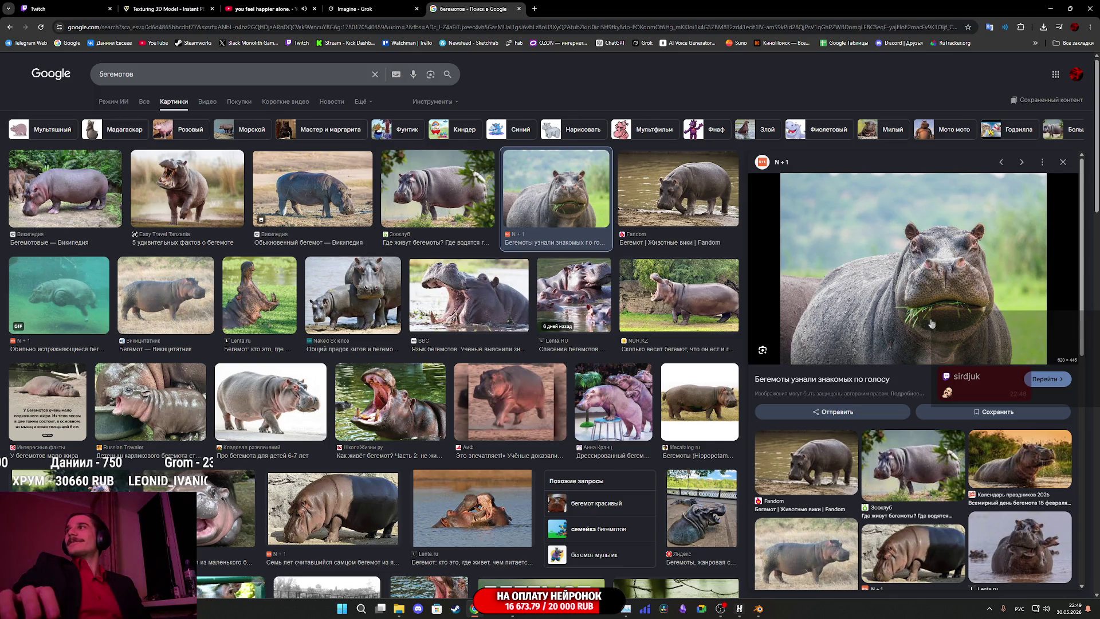
left_click(617, 398)
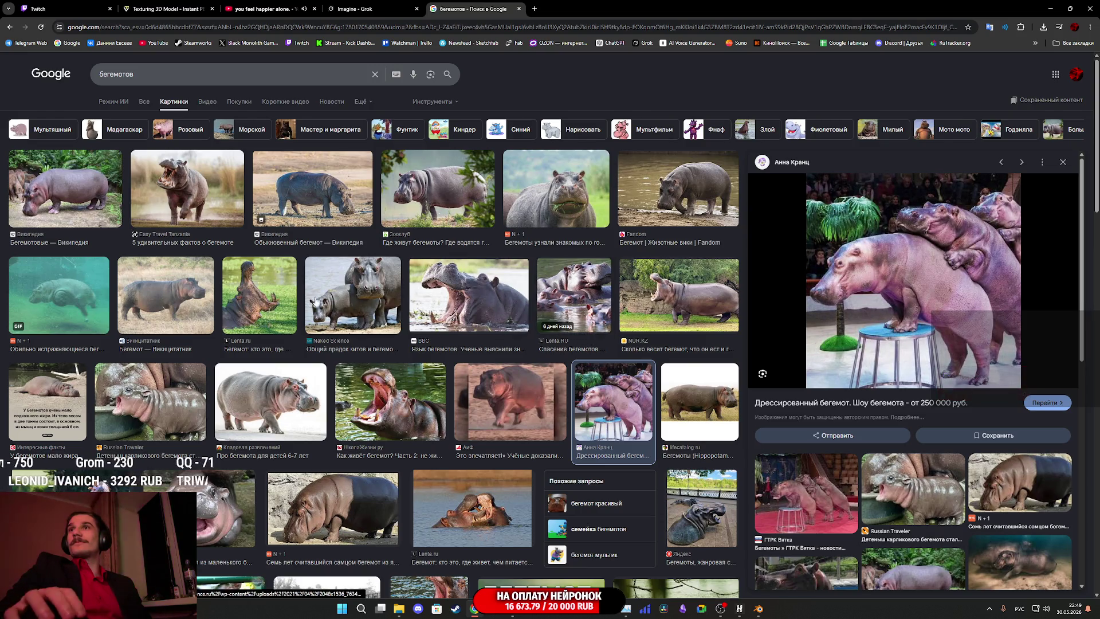
scroll(356, 290, "down", 1)
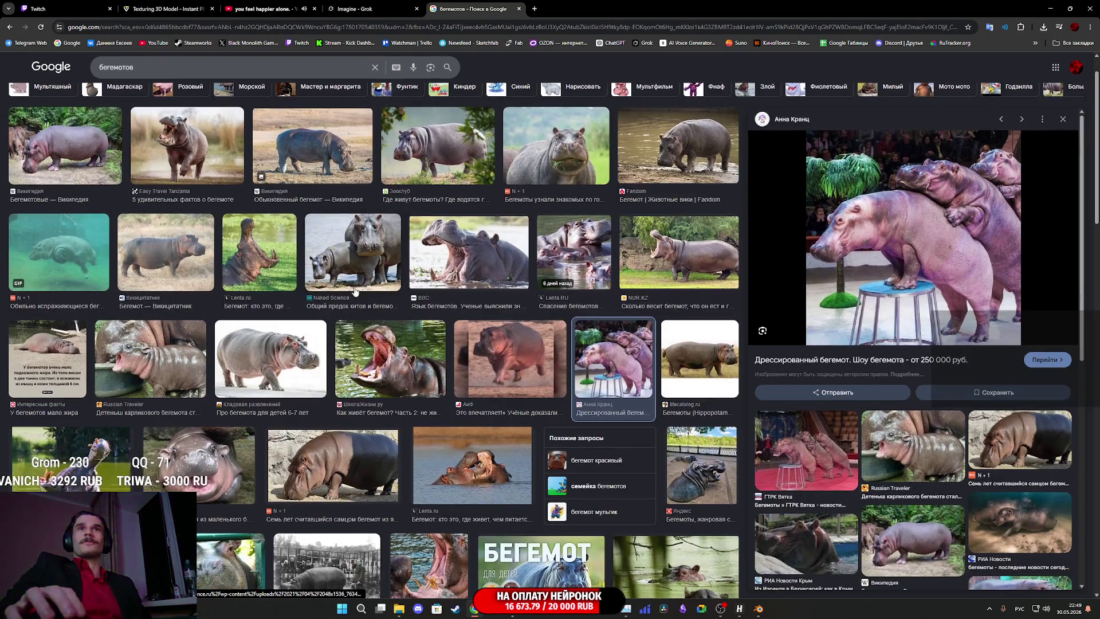
left_click(352, 256)
scroll(387, 276, "up", 1)
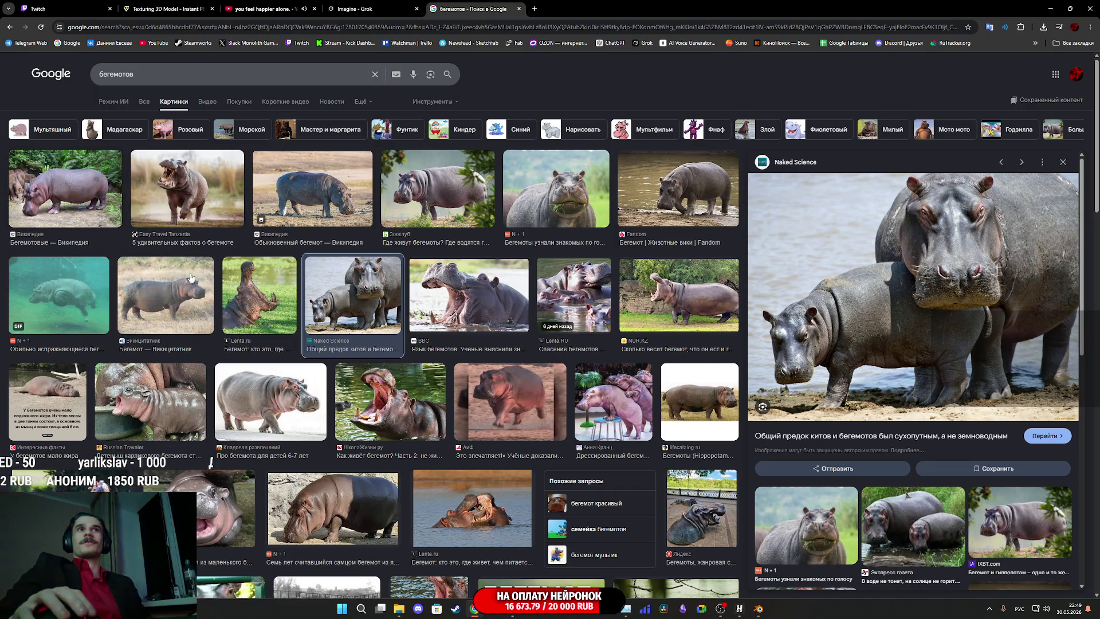
Preview more hippo photos further down, ending on the open-mouthed one, then close the tab.
scroll(256, 344, "down", 4)
scroll(342, 360, "down", 1)
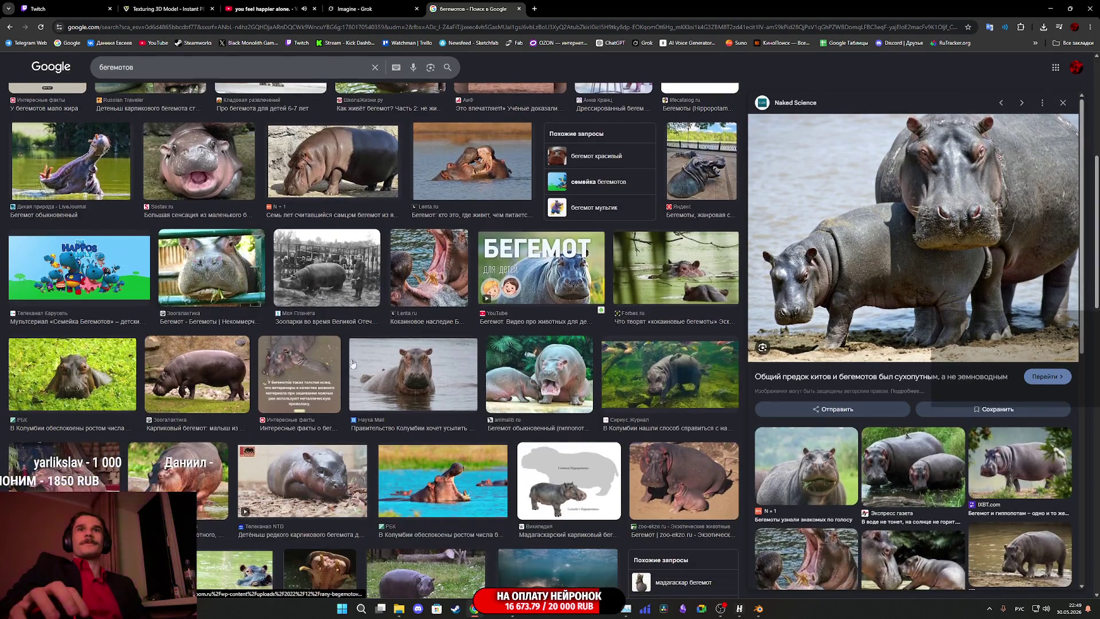
scroll(414, 381, "down", 2)
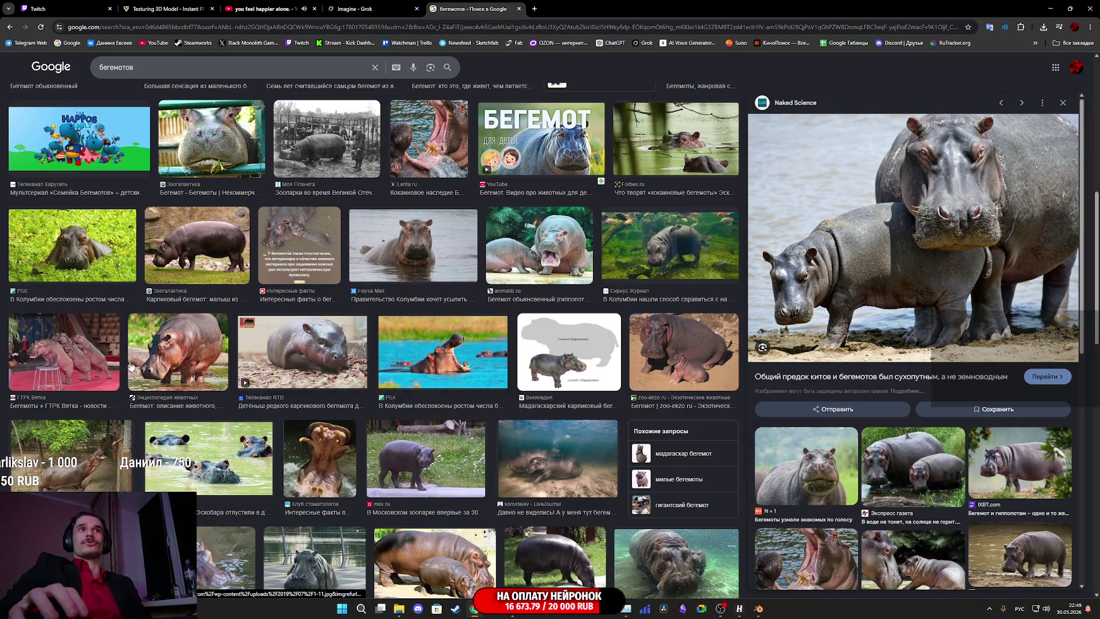
left_click(104, 362)
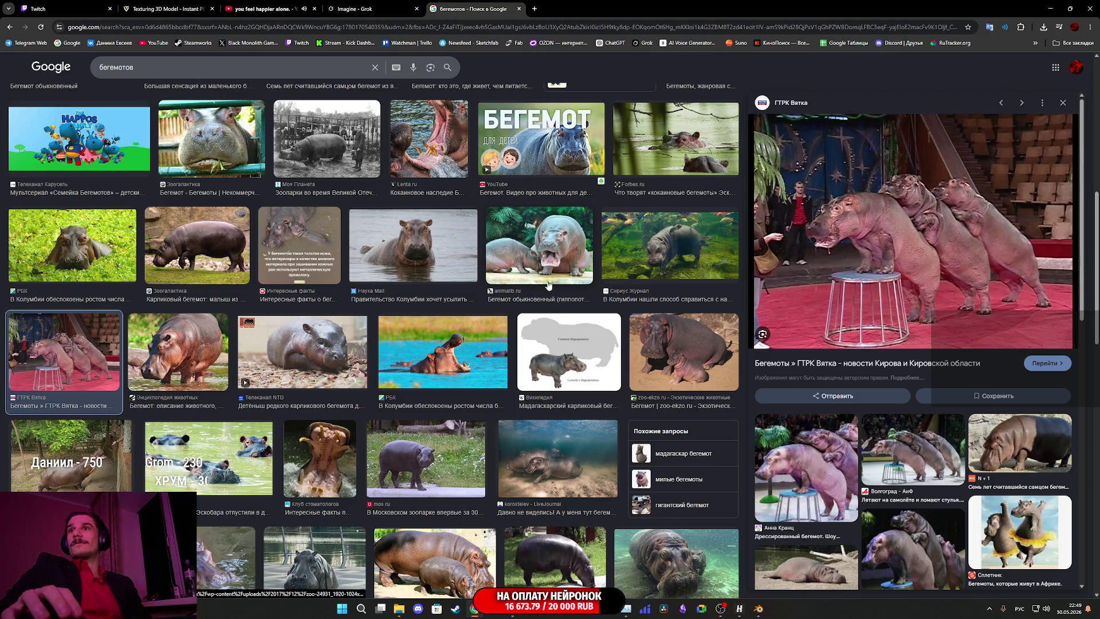
scroll(474, 319, "down", 4)
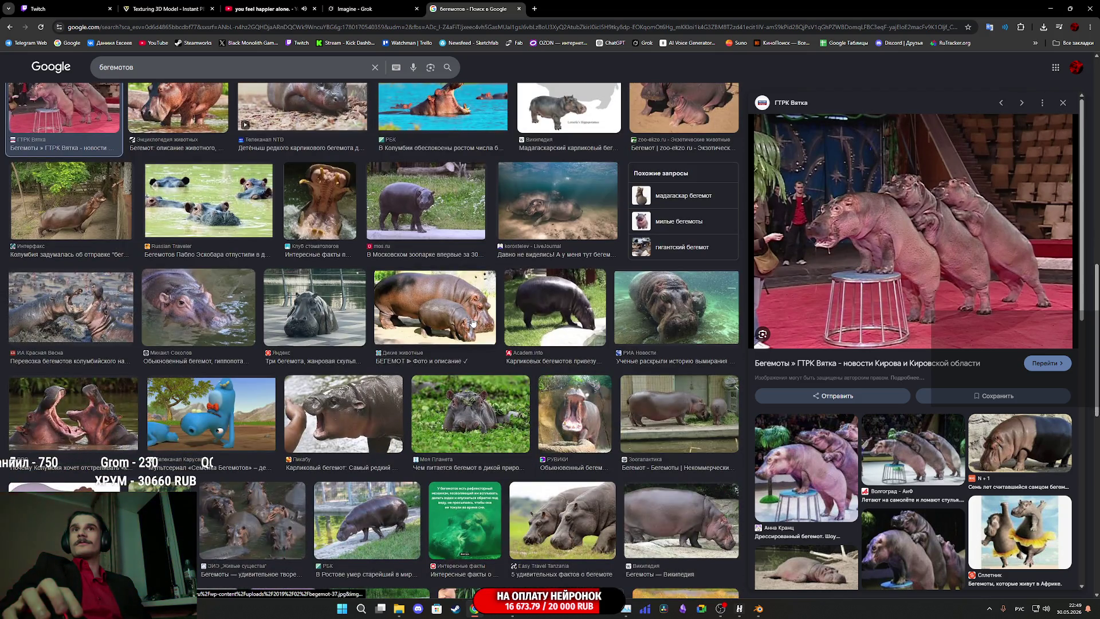
scroll(473, 322, "up", 5)
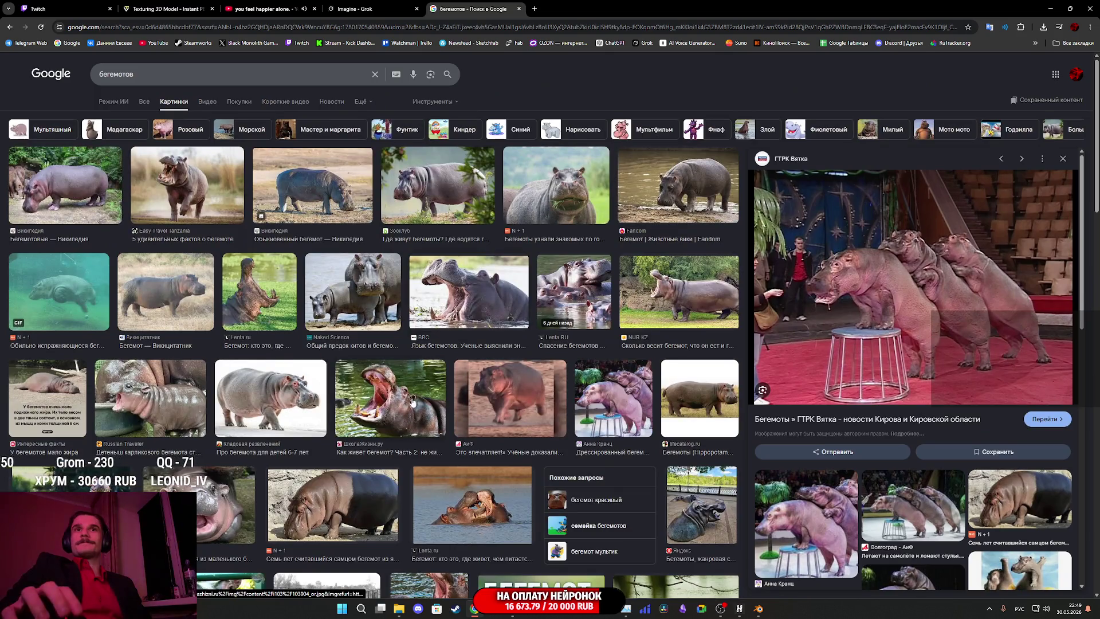
left_click(413, 401)
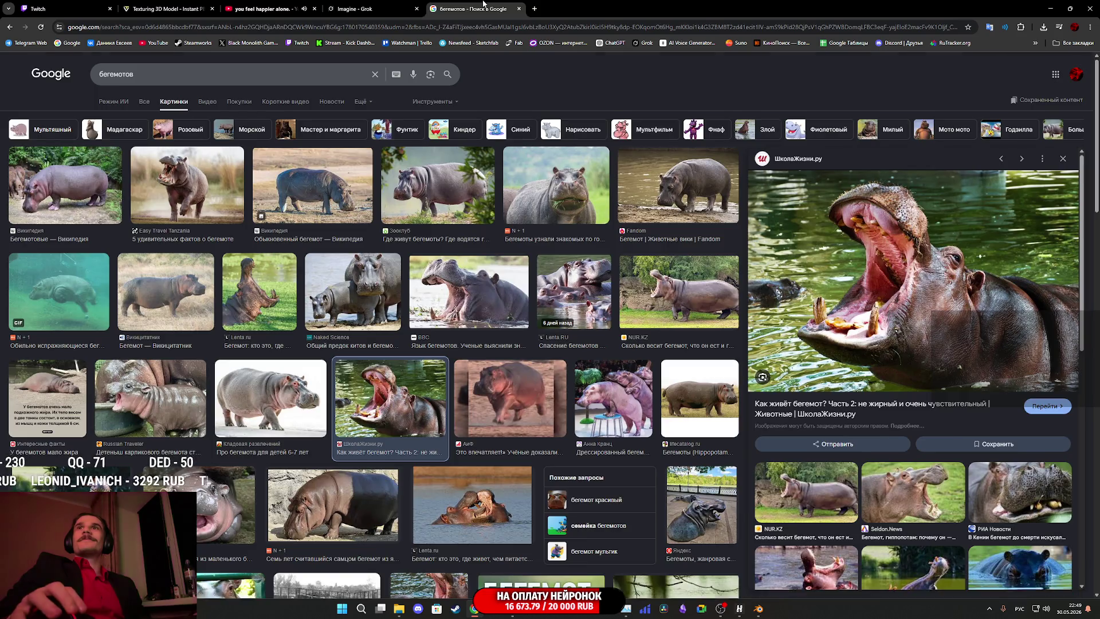
key("ctrl+w")
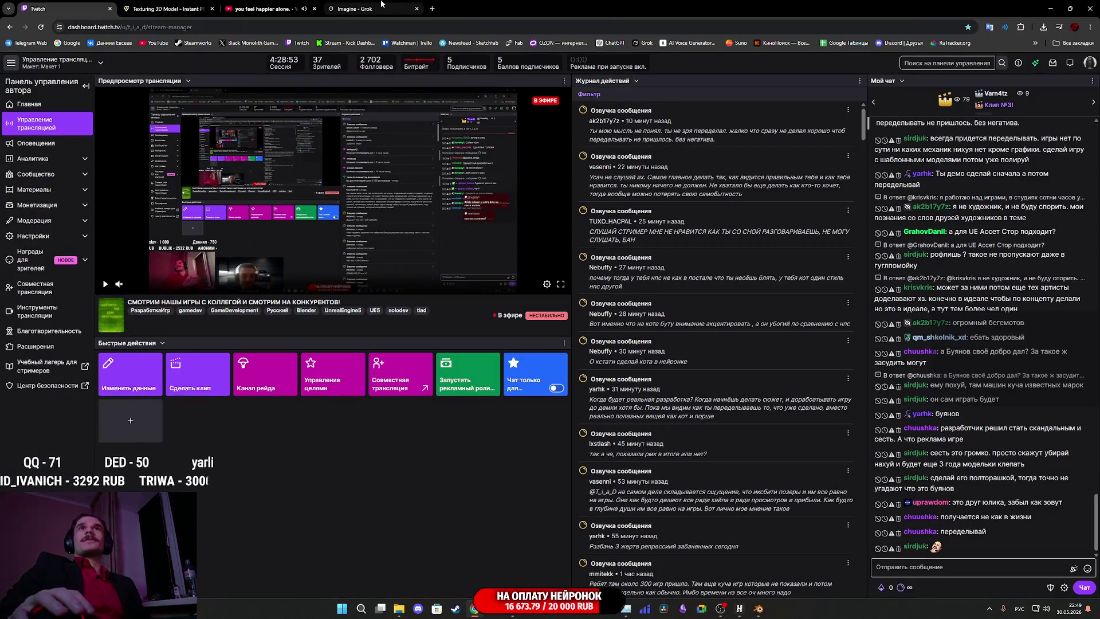
Return to Unreal, nudge the view toward the parked cars, and play the level fullscreen.
left_click(513, 609)
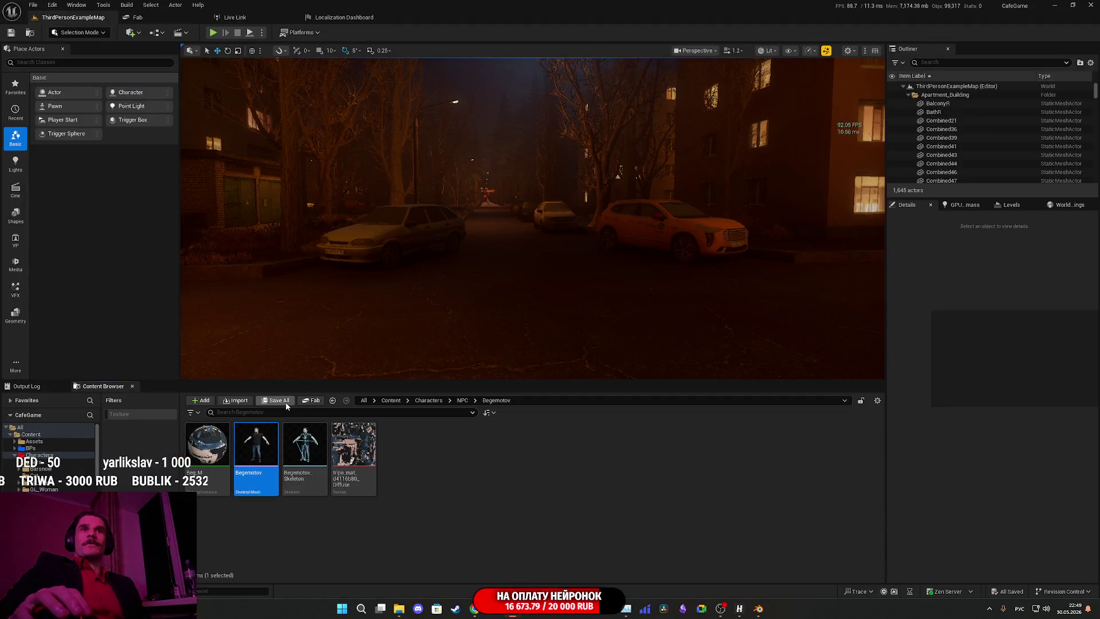
mouse_move(356, 346)
left_mouse_down()
mouse_move(356, 321)
mouse_move(356, 344)
mouse_move(321, 332)
left_mouse_up()
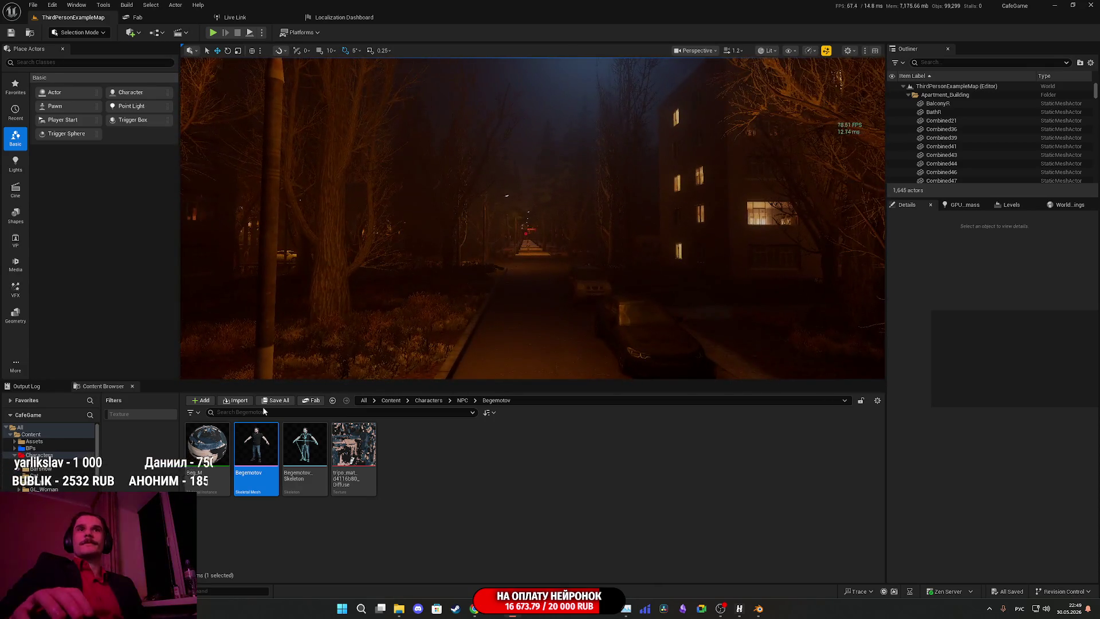
left_click(213, 32)
key("F11")
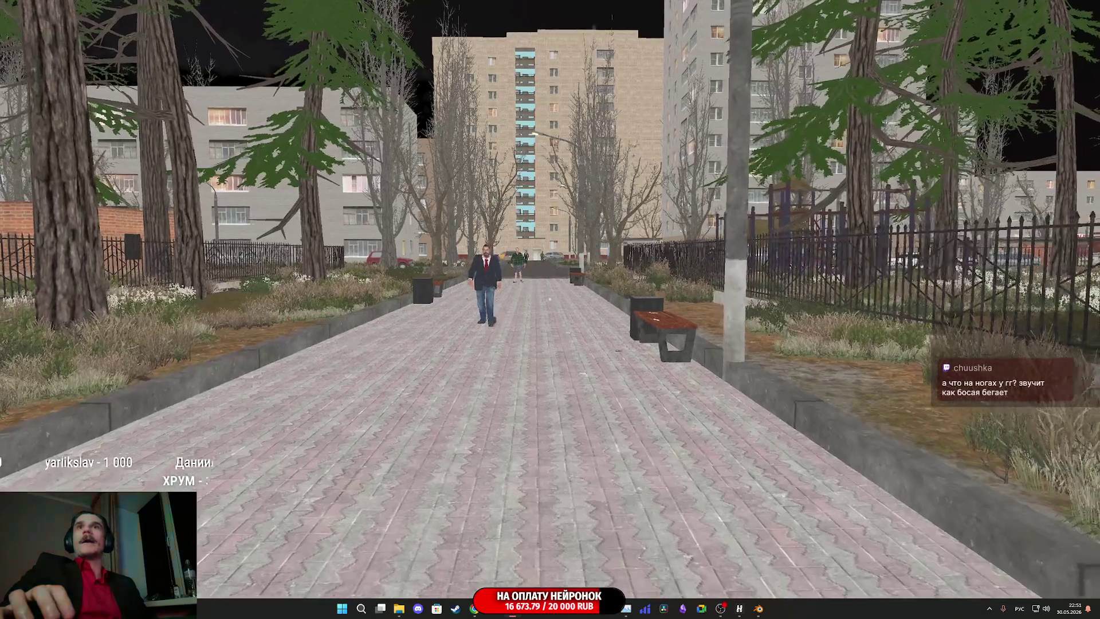
Walk forward along the unlit path, then switch the scene to lit night rendering with F3.
key("w")
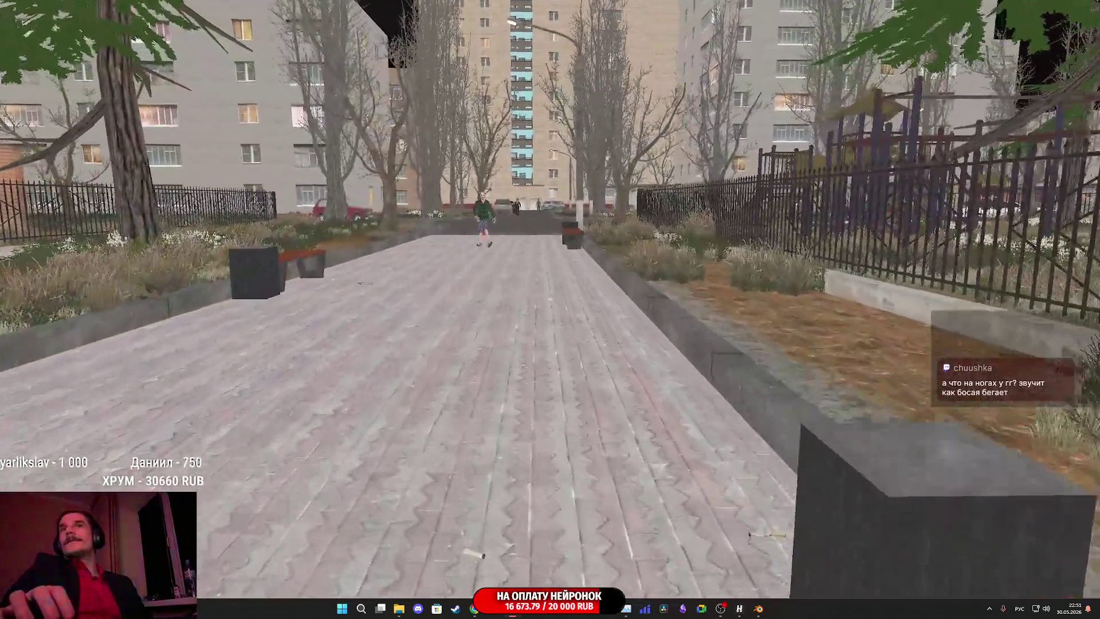
key("w")
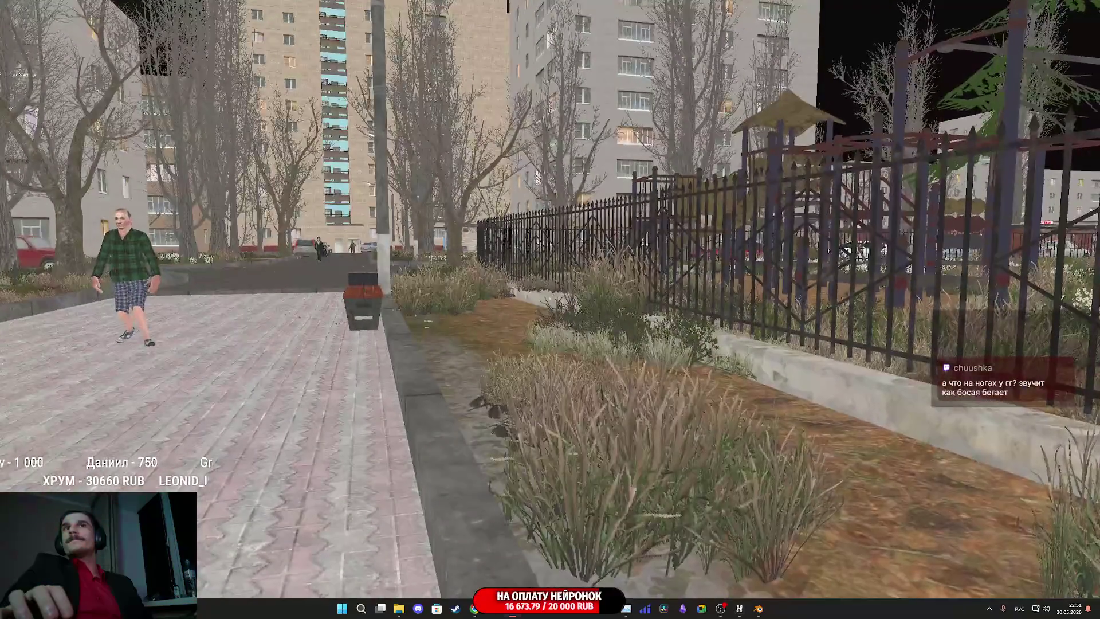
key("alt+Tab")
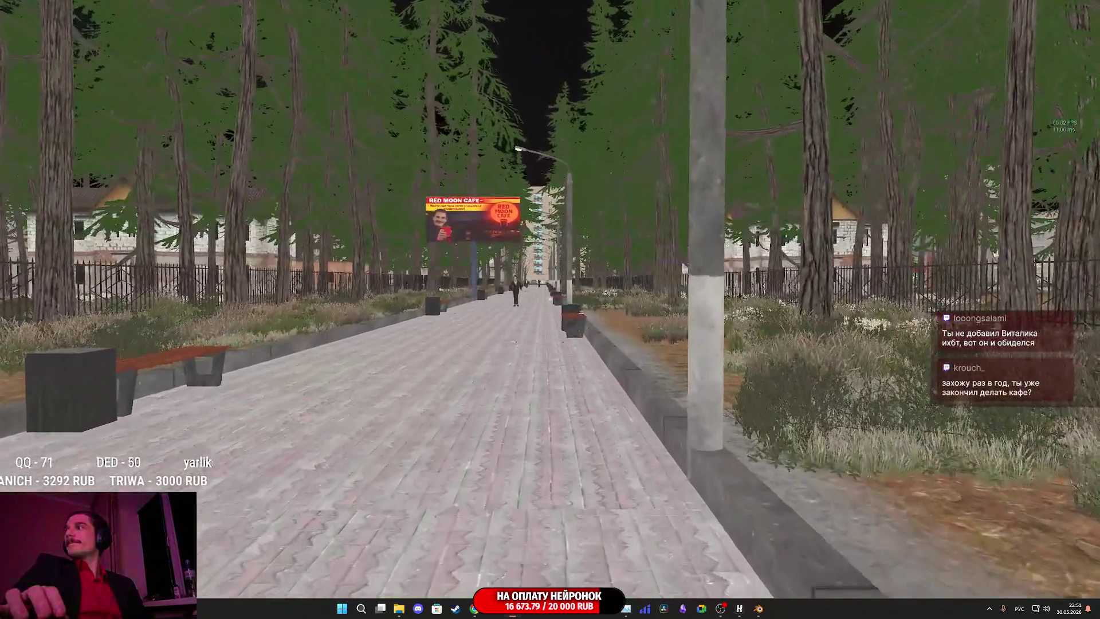
key("F3")
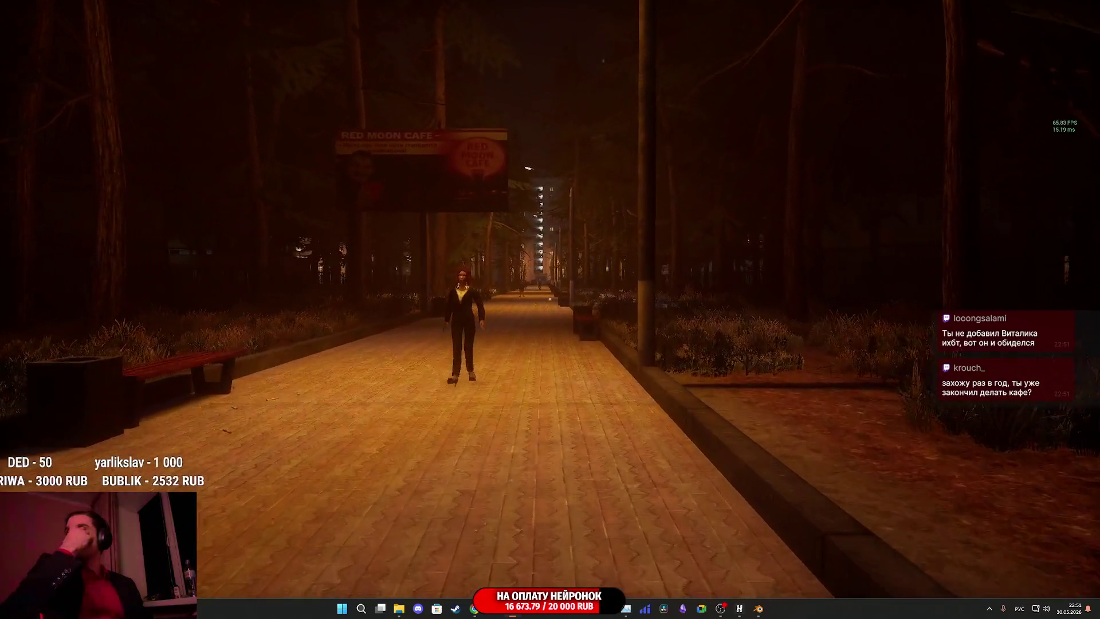
Walk down the park path past the woman, street lamp and bench toward an approaching man.
key("w")
key("w")
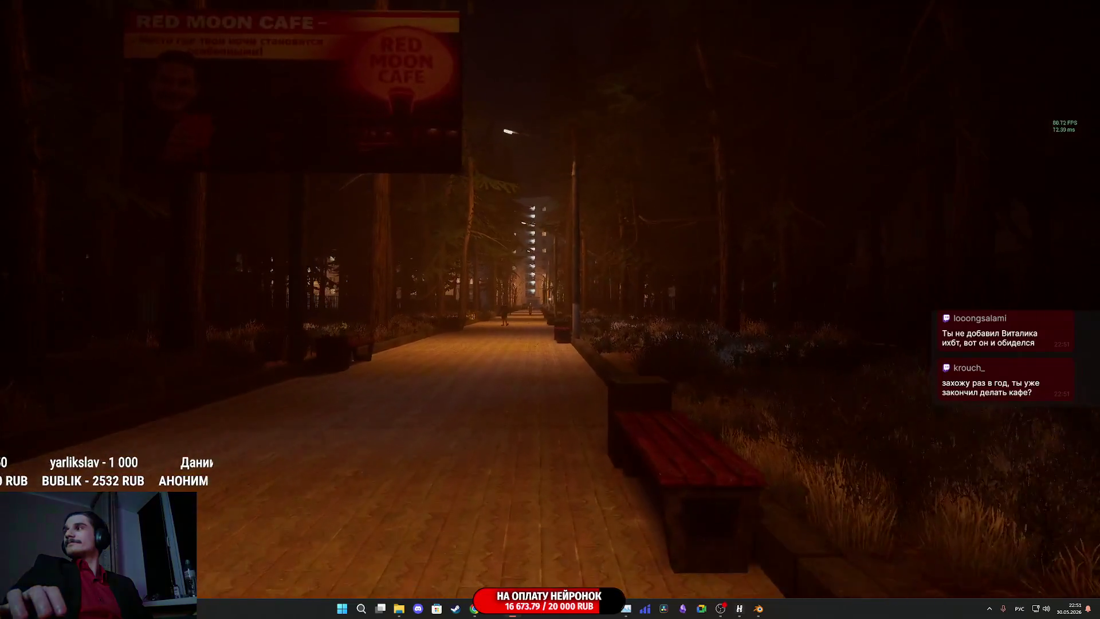
key("w")
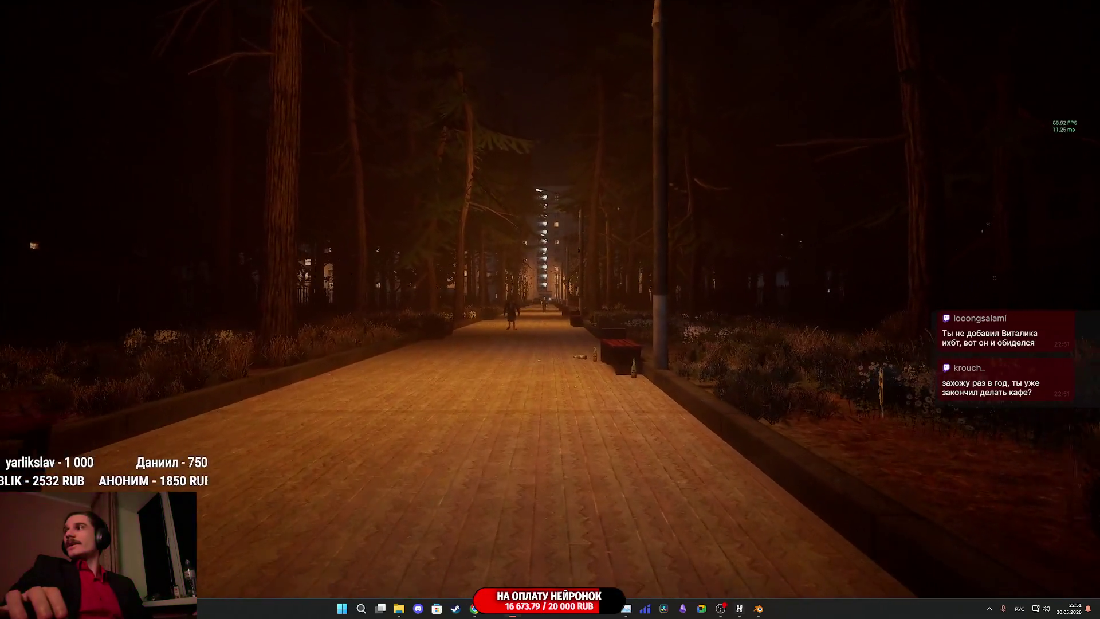
key("w")
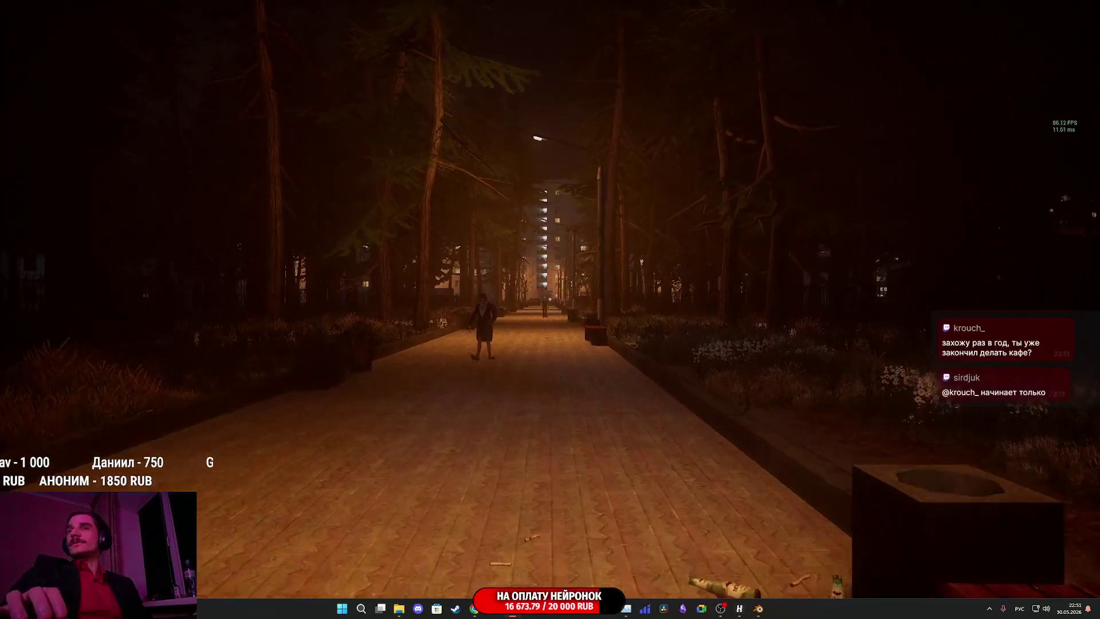
key("w")
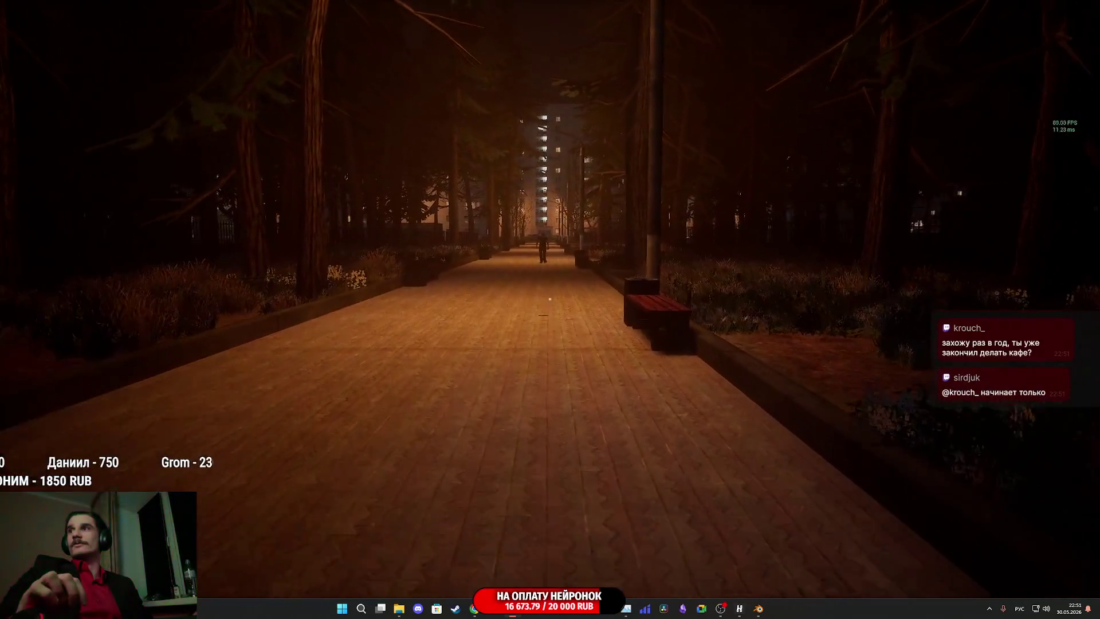
key("w")
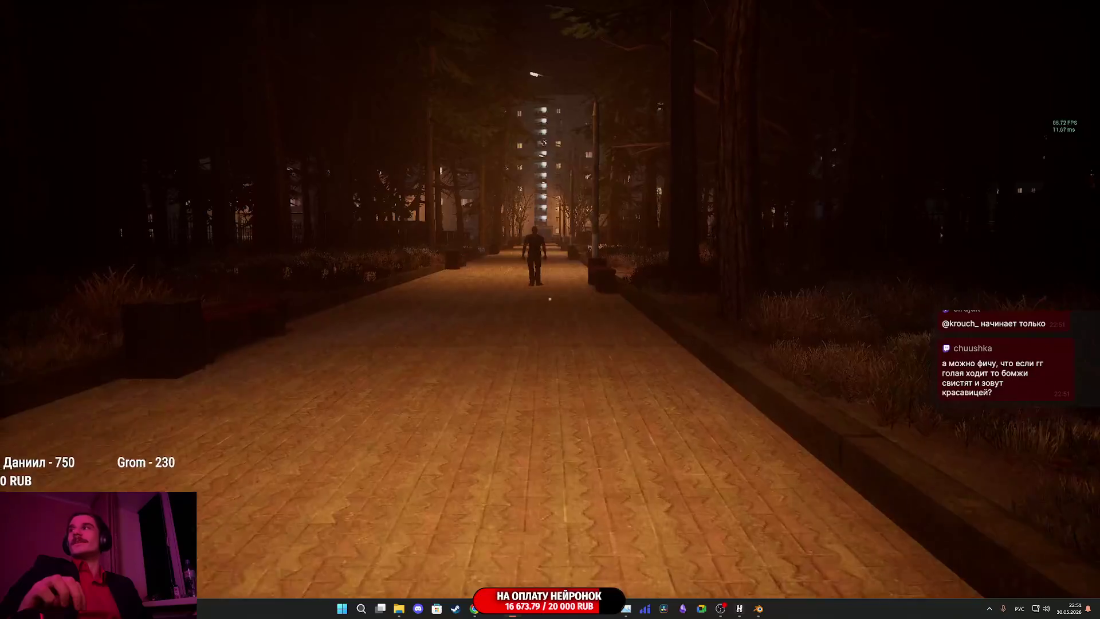
key("w")
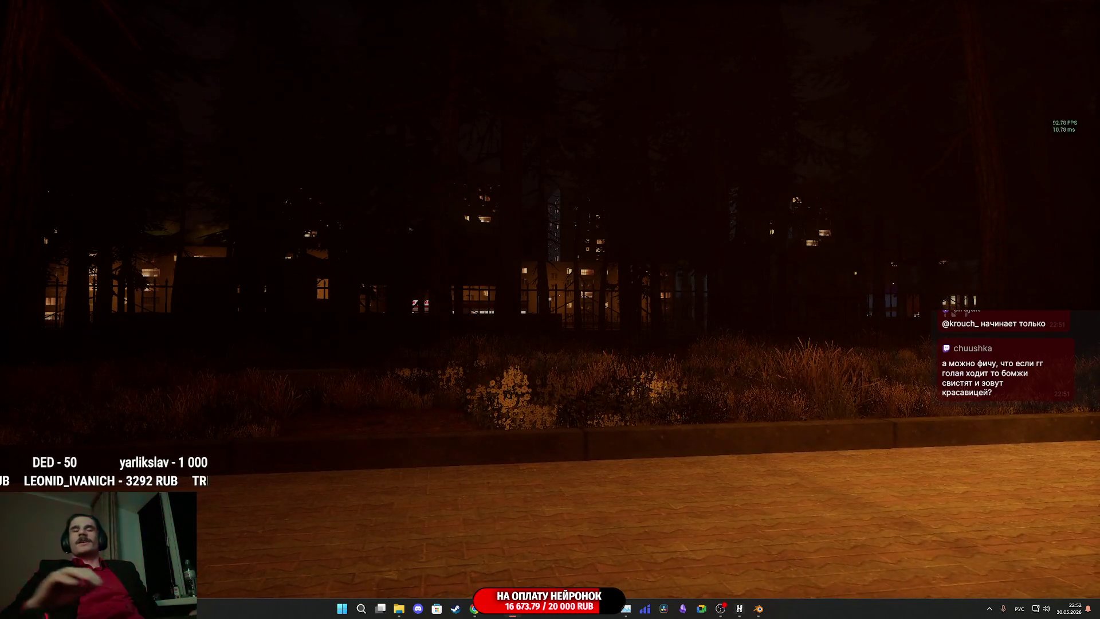
Walk down the lit alley and get close to inspect the approaching character.
key("w")
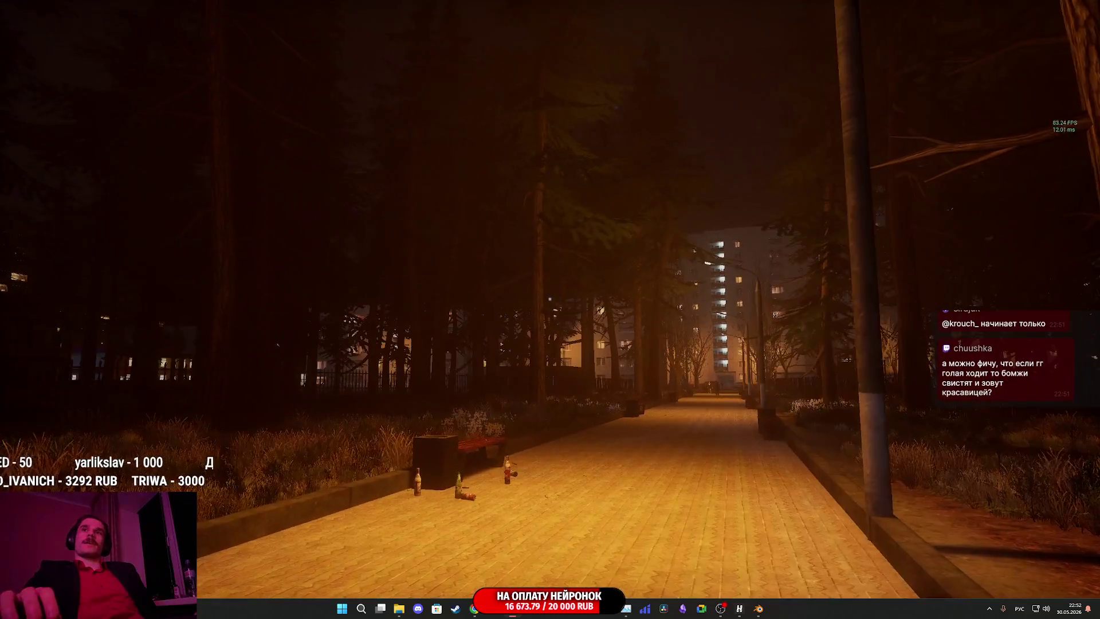
key("w")
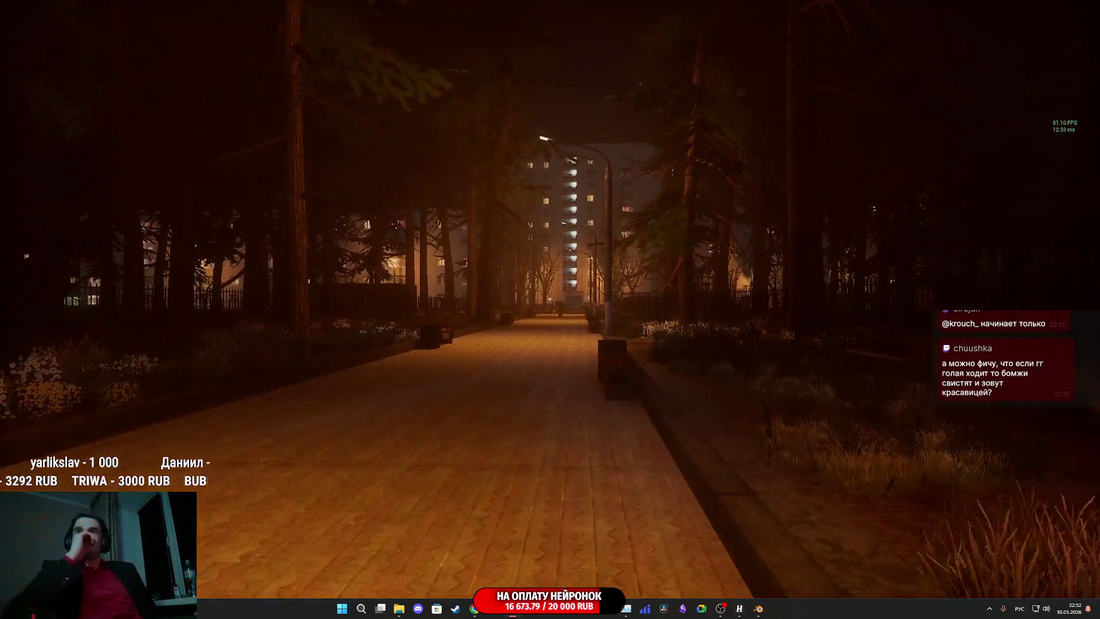
key("w")
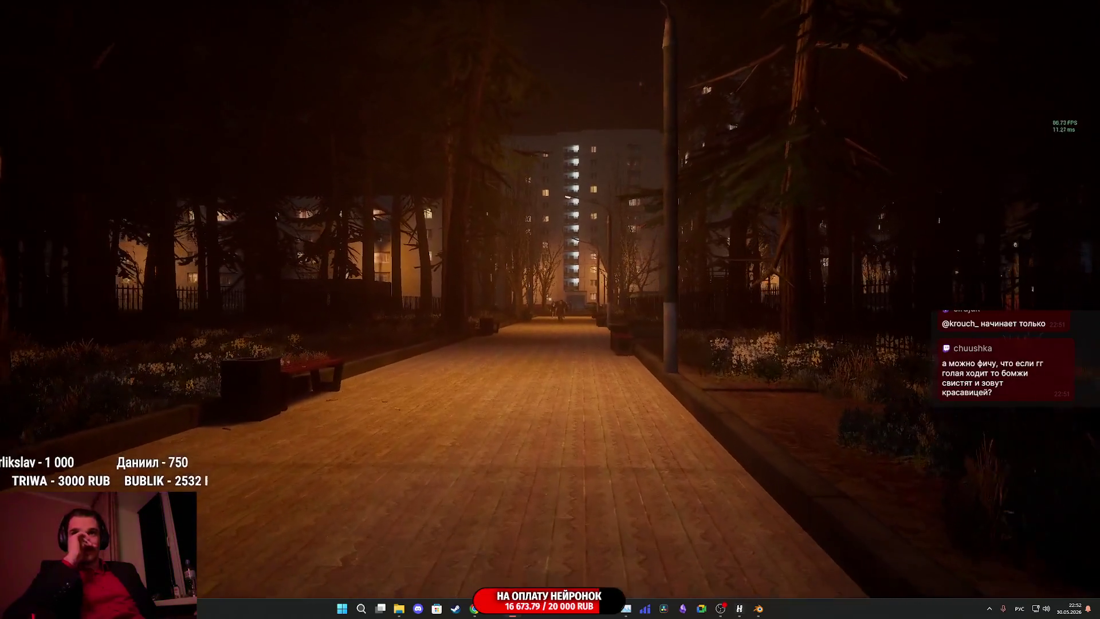
key("w")
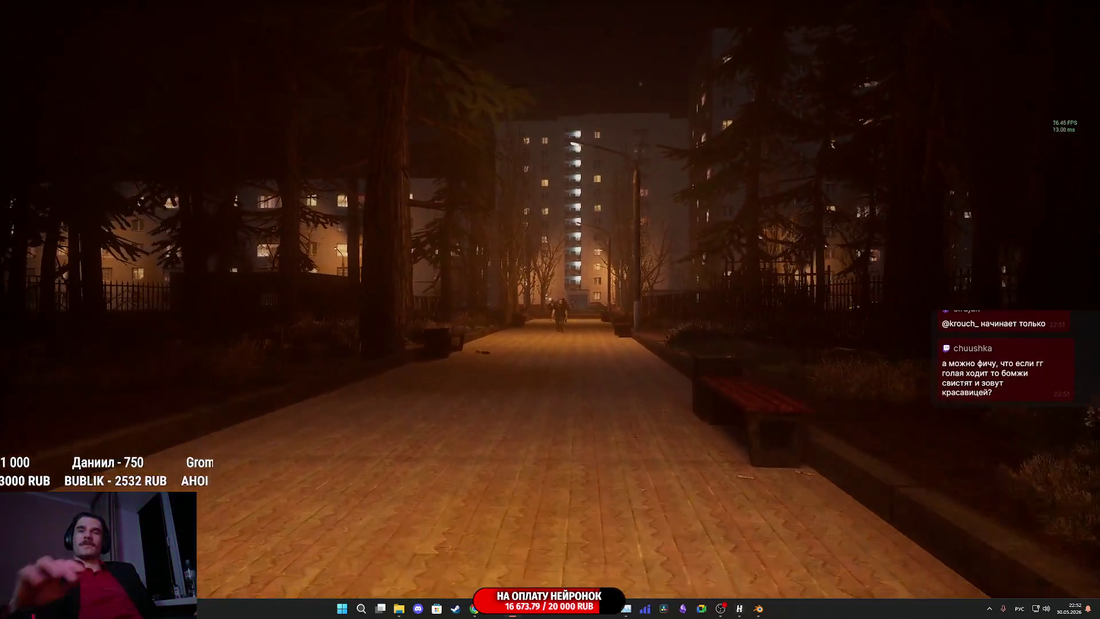
key("w")
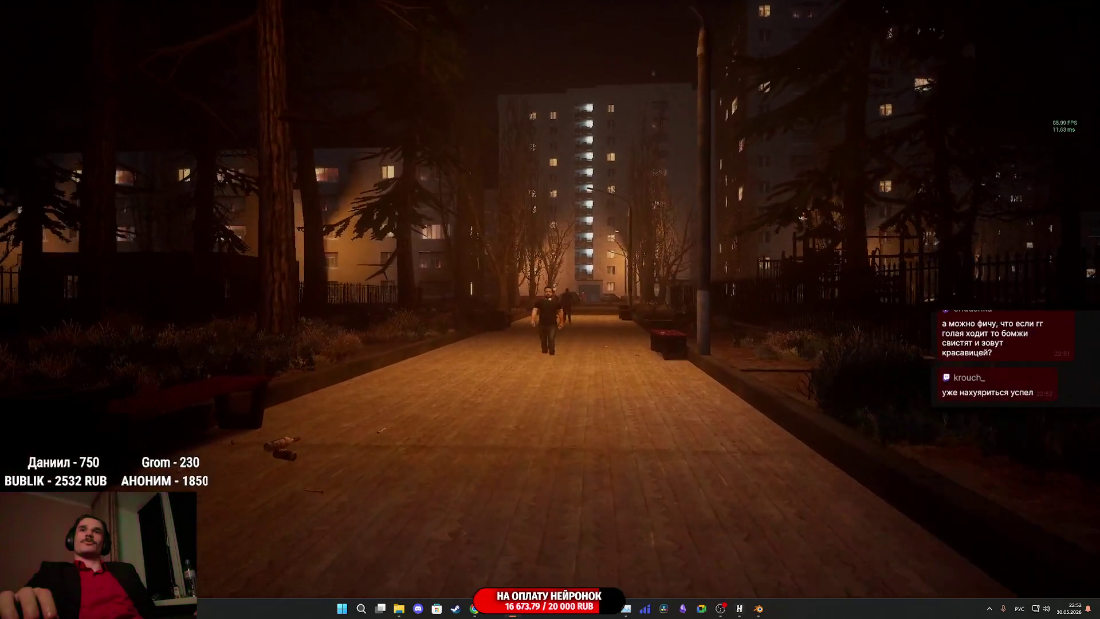
key("w")
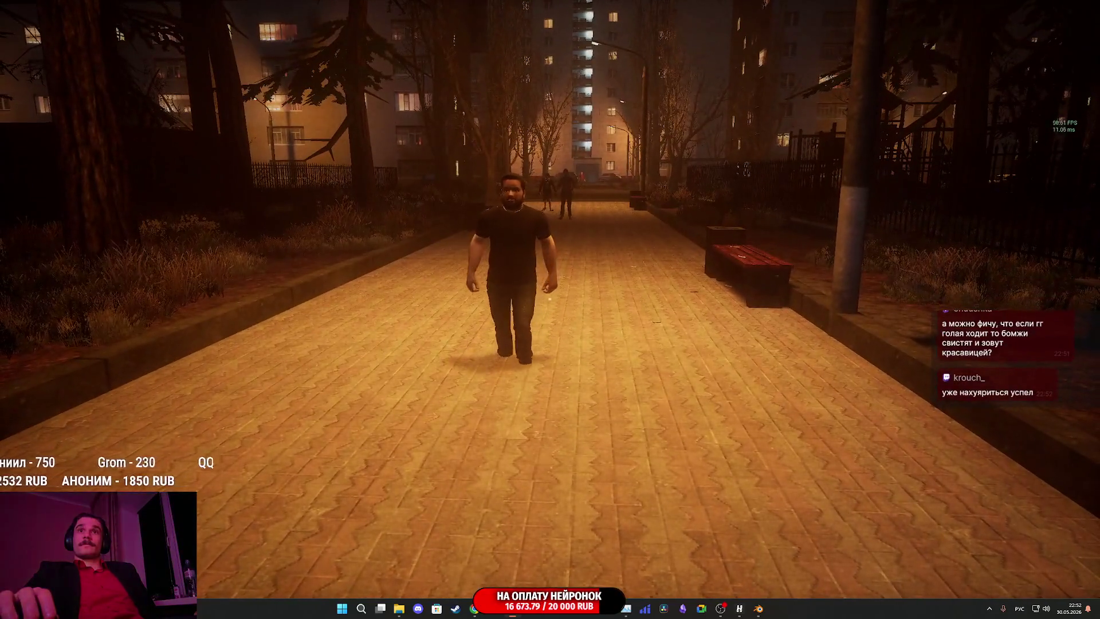
key("w")
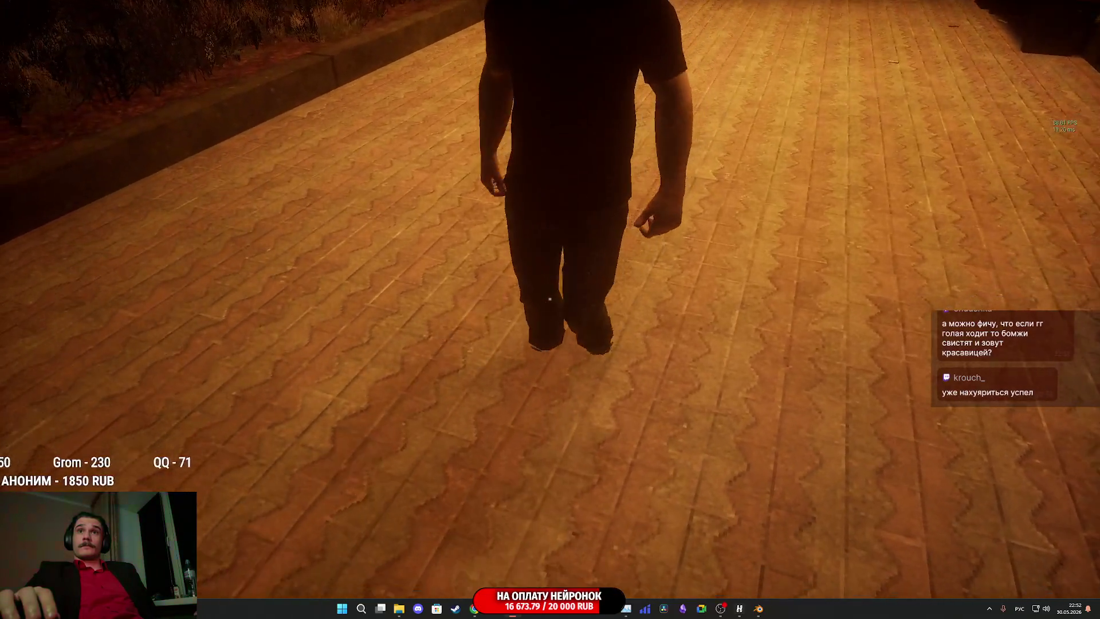
Follow behind the character down the alley, then end the play session.
key("w")
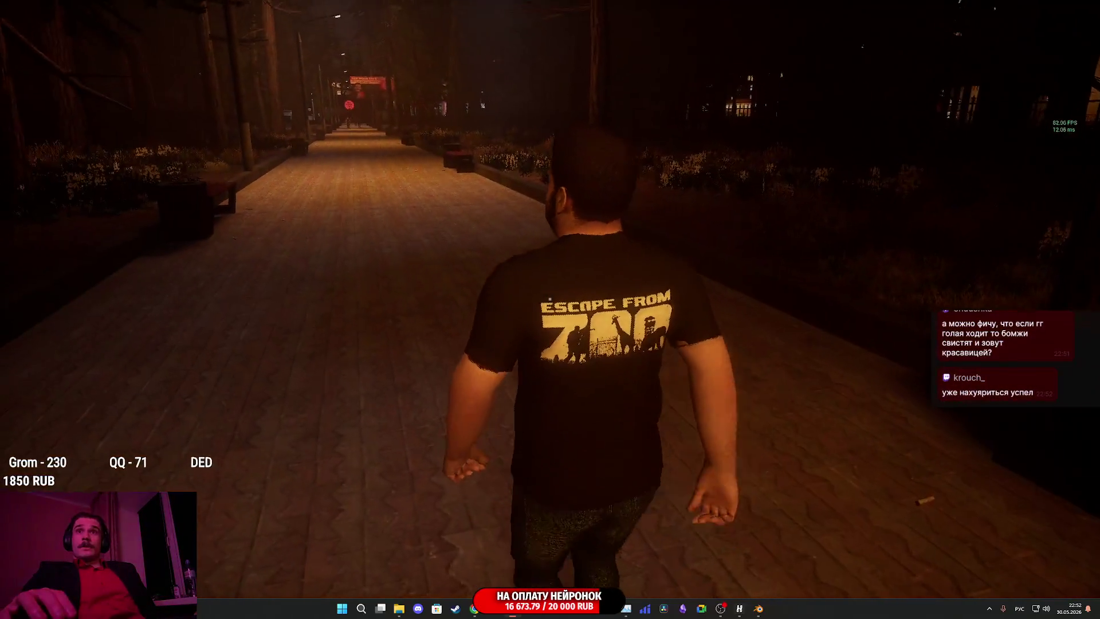
key("w")
key("w")
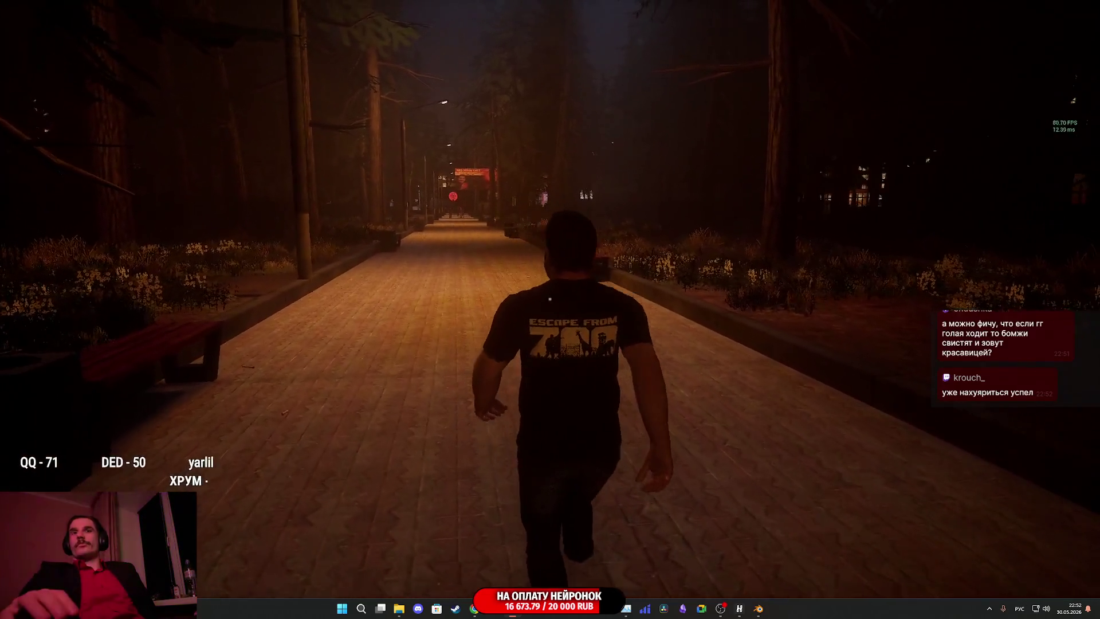
key("w")
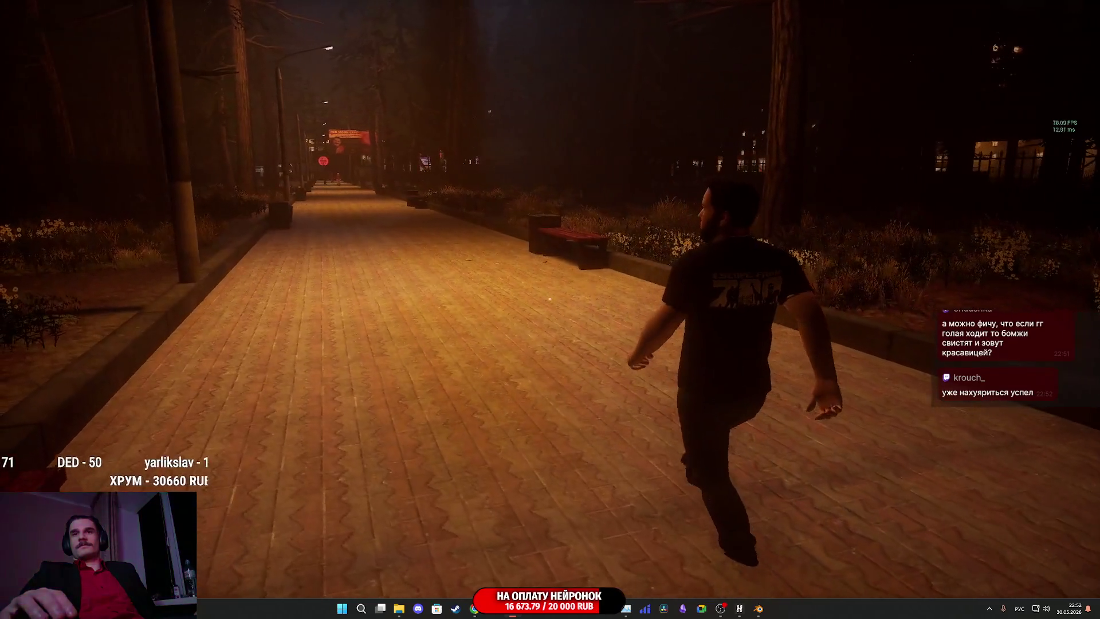
key("w")
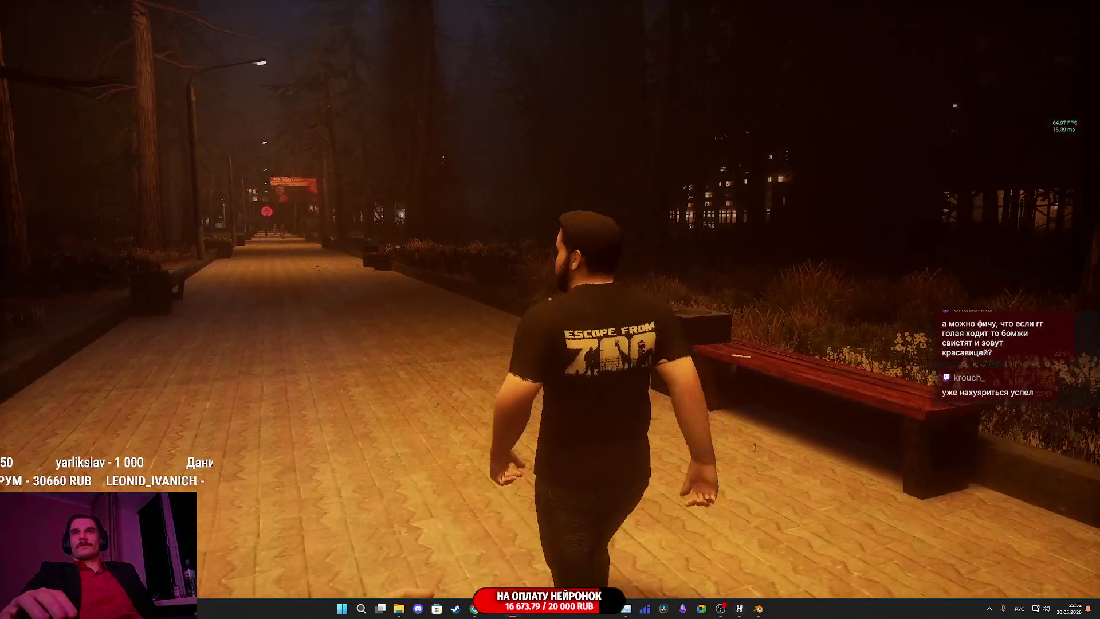
key("g")
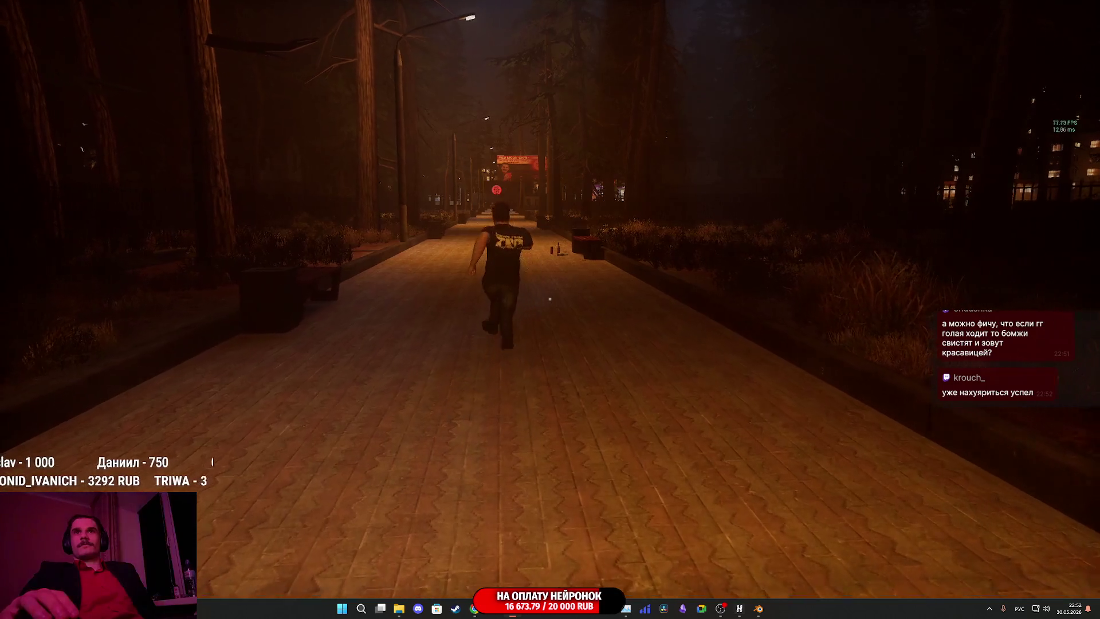
key("Escape")
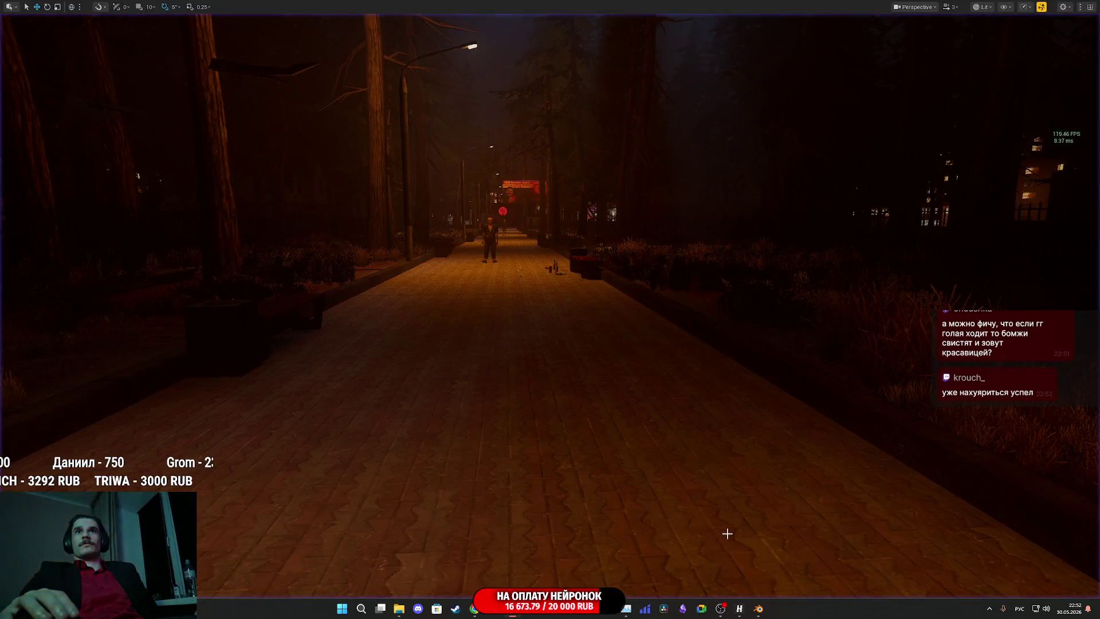
Exit fullscreen, inspect the Begemotov skeletal mesh's legs in its editor, then close it.
key("F11")
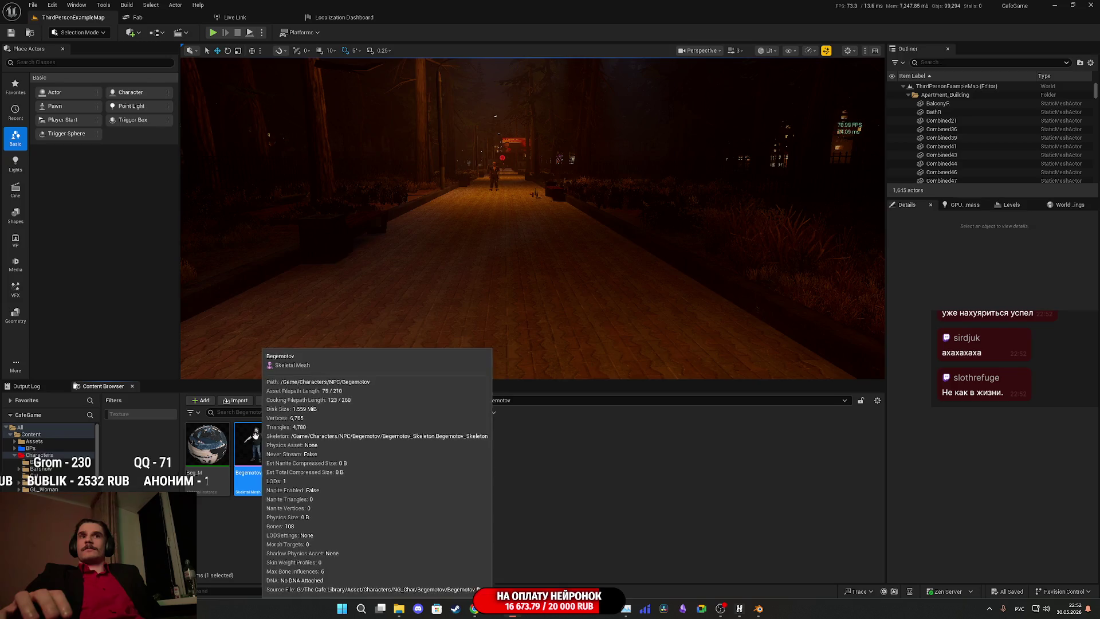
double_click(244, 431)
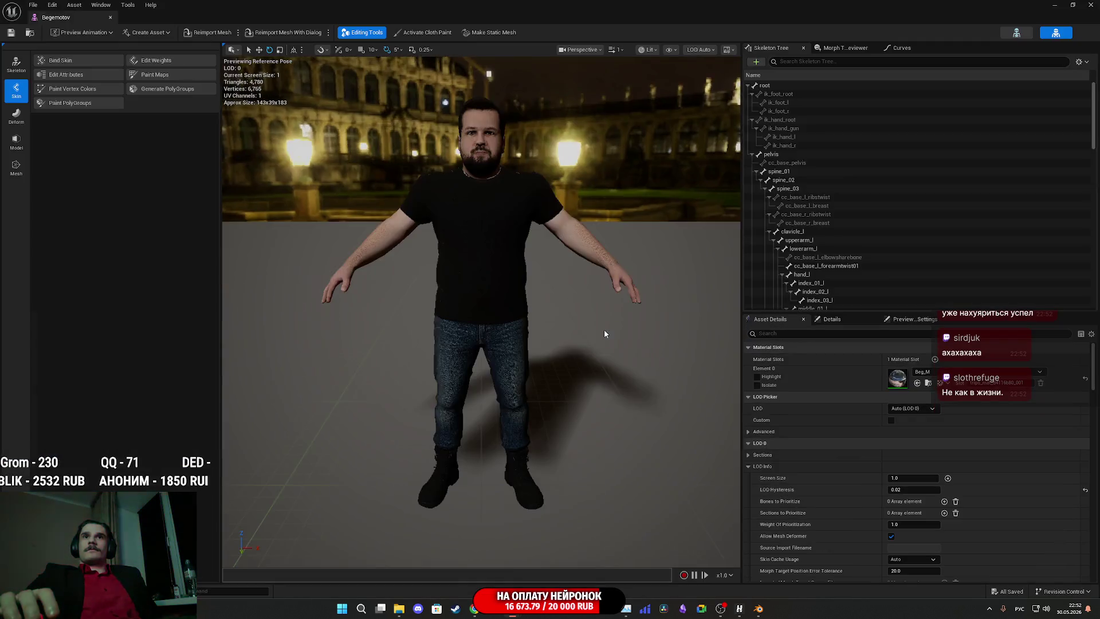
mouse_move(603, 334)
left_mouse_down()
mouse_move(604, 212)
mouse_move(604, 313)
left_mouse_up()
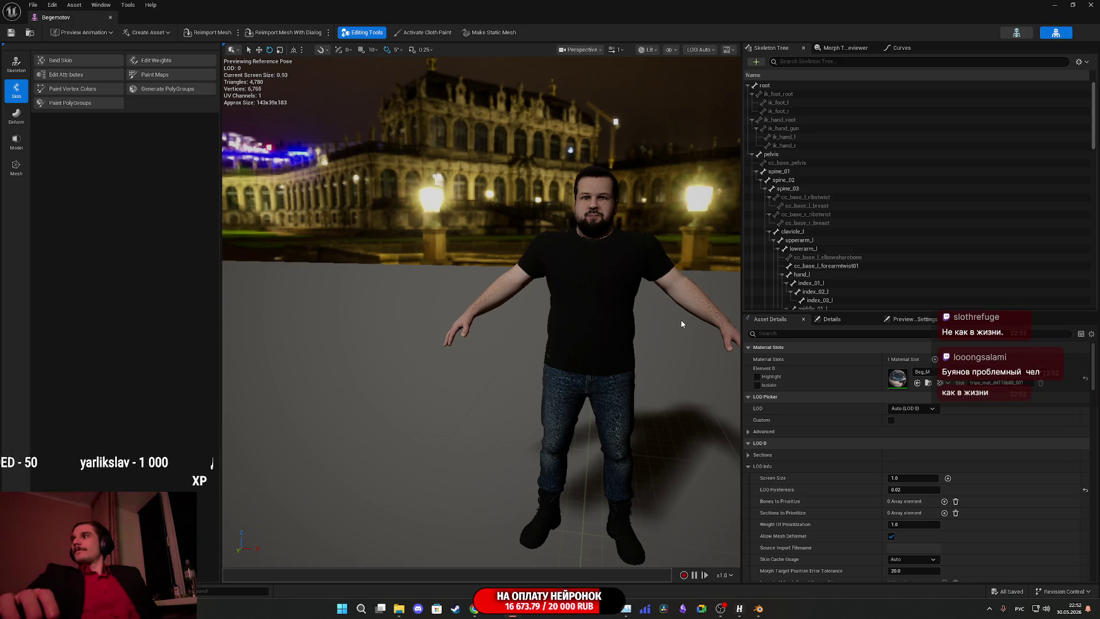
left_click(1090, 5)
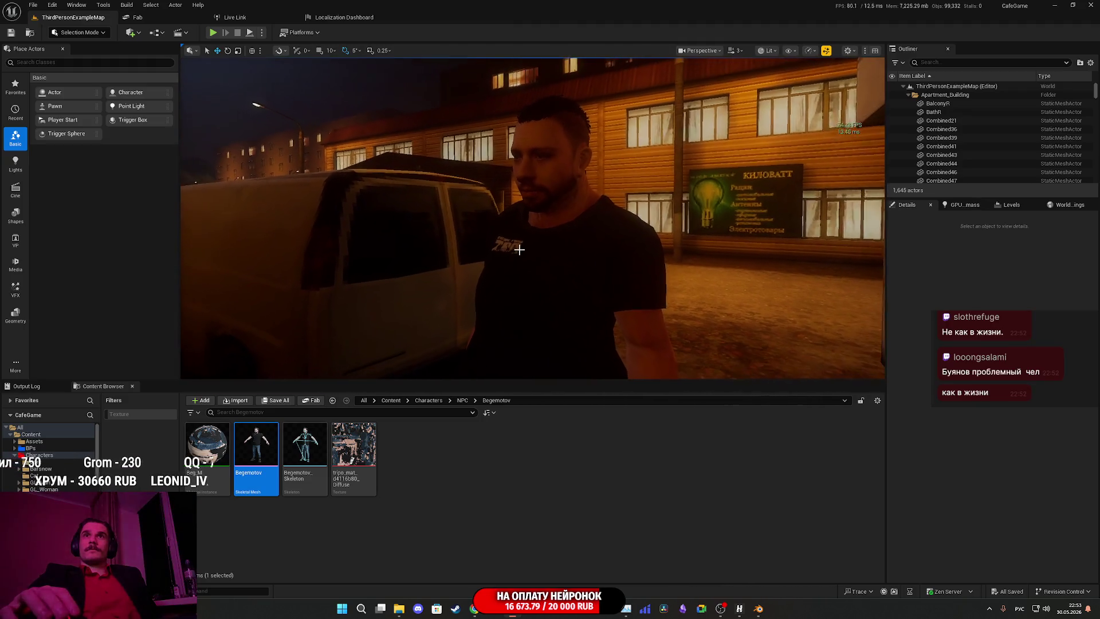
Frame NPC_Street_BP19 by the van and locate its Buyan mesh and NPC_RABP anim blueprint in Content.
left_click(561, 263)
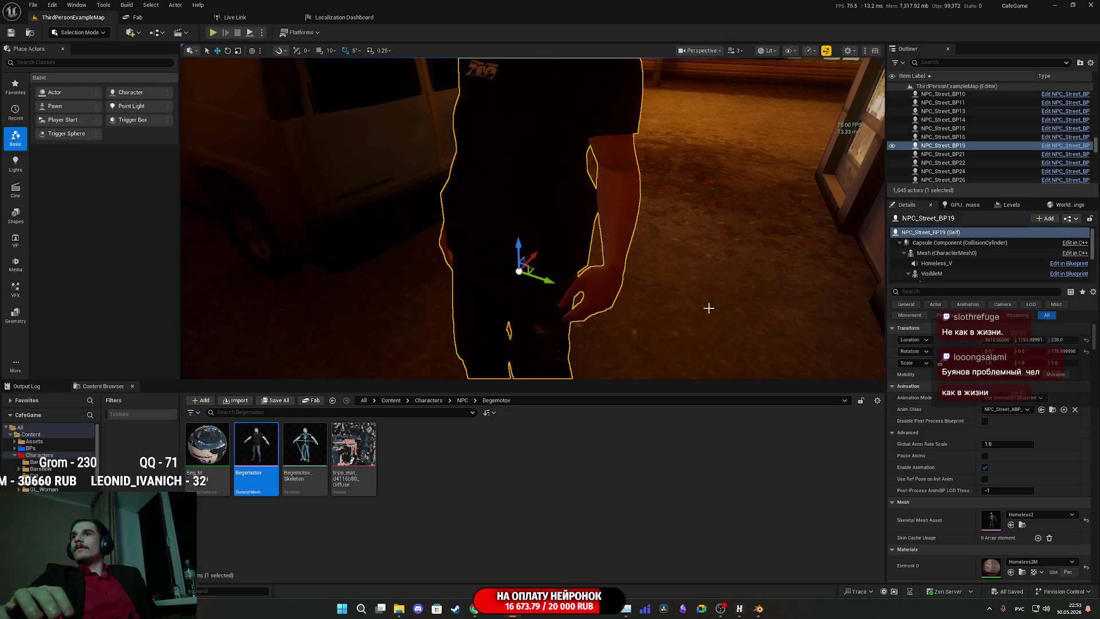
key("f")
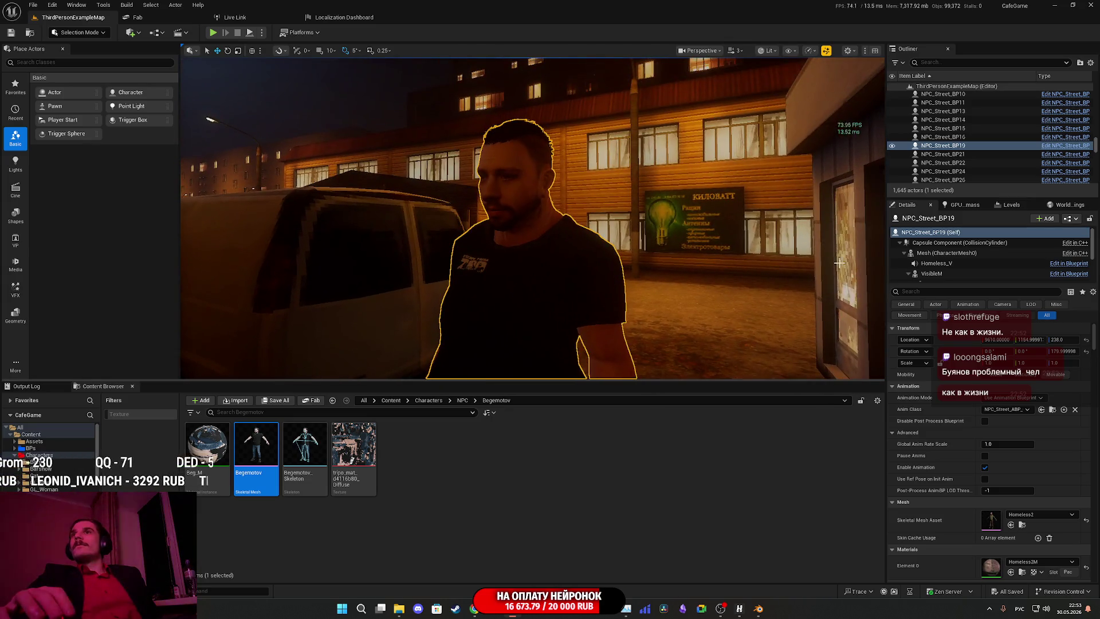
left_click(530, 264)
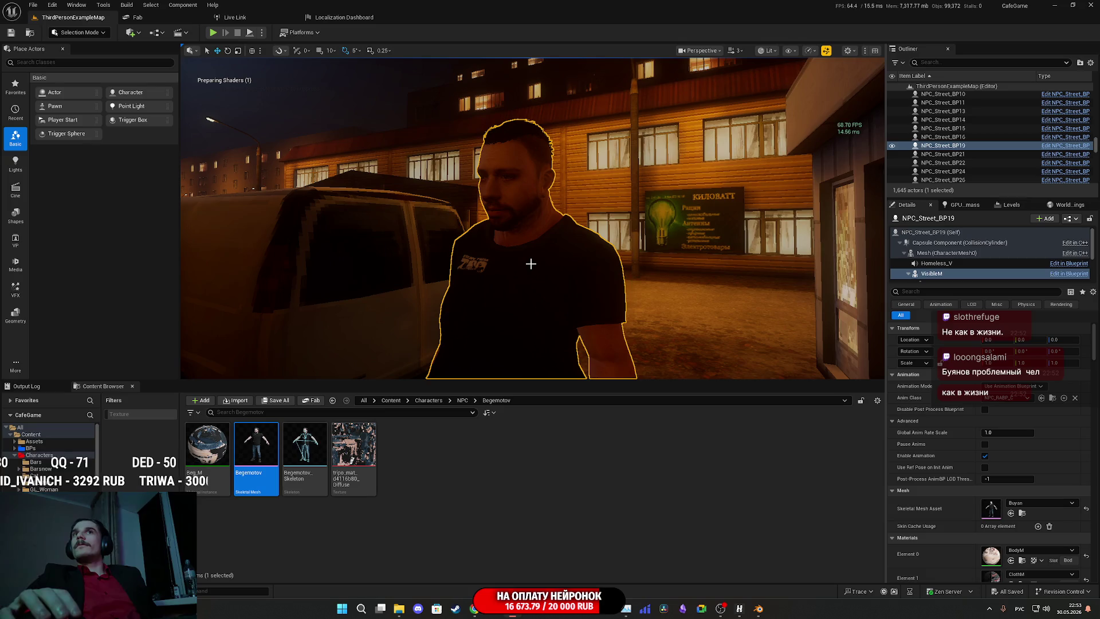
left_click(1023, 513)
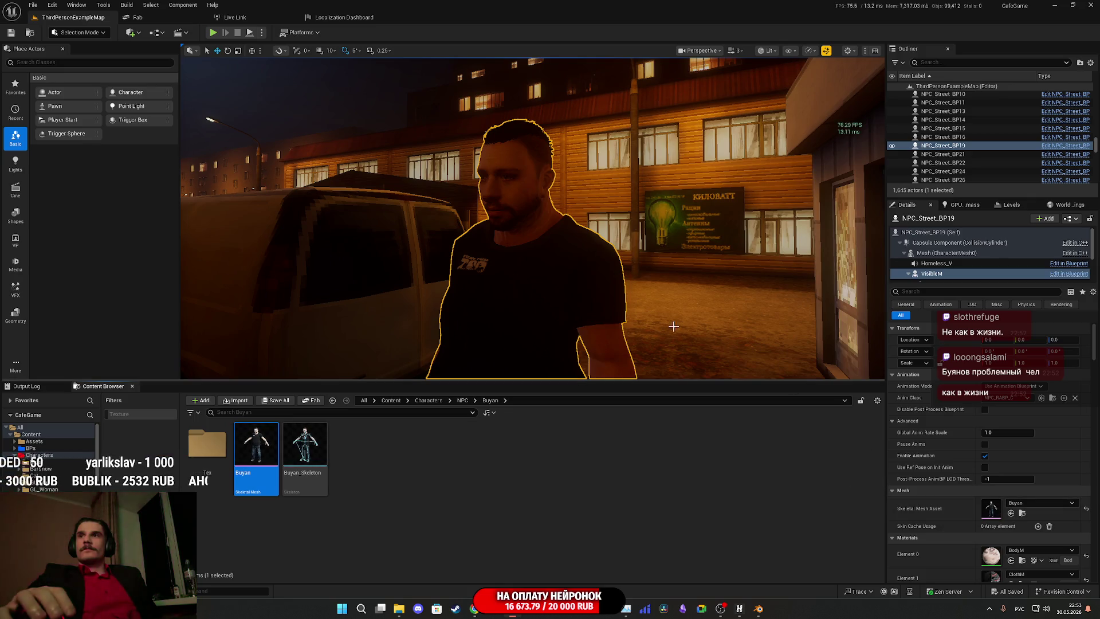
left_click(1053, 399)
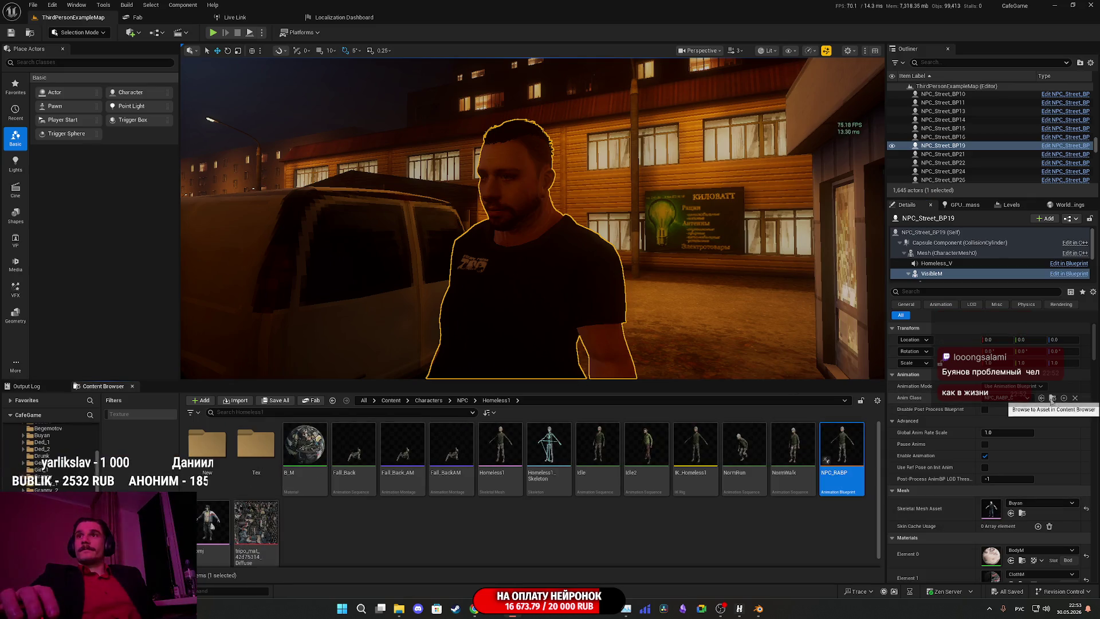
left_click(391, 401)
scroll(436, 424, "down", 1)
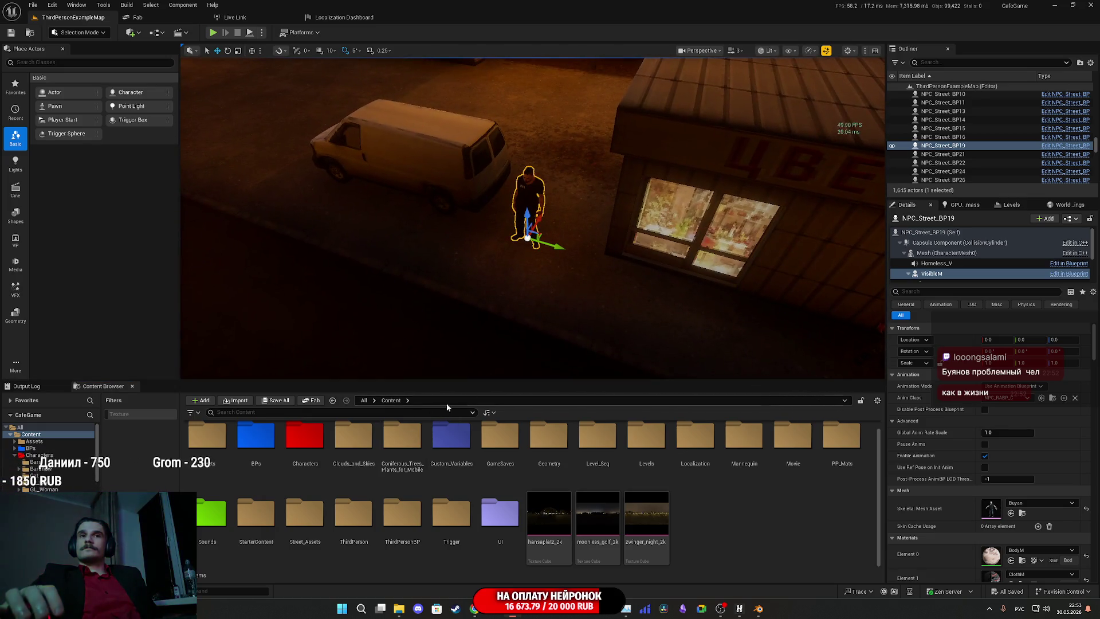
Browse Characters > NPC > Buyan, then return to the Content folder.
double_click(296, 441)
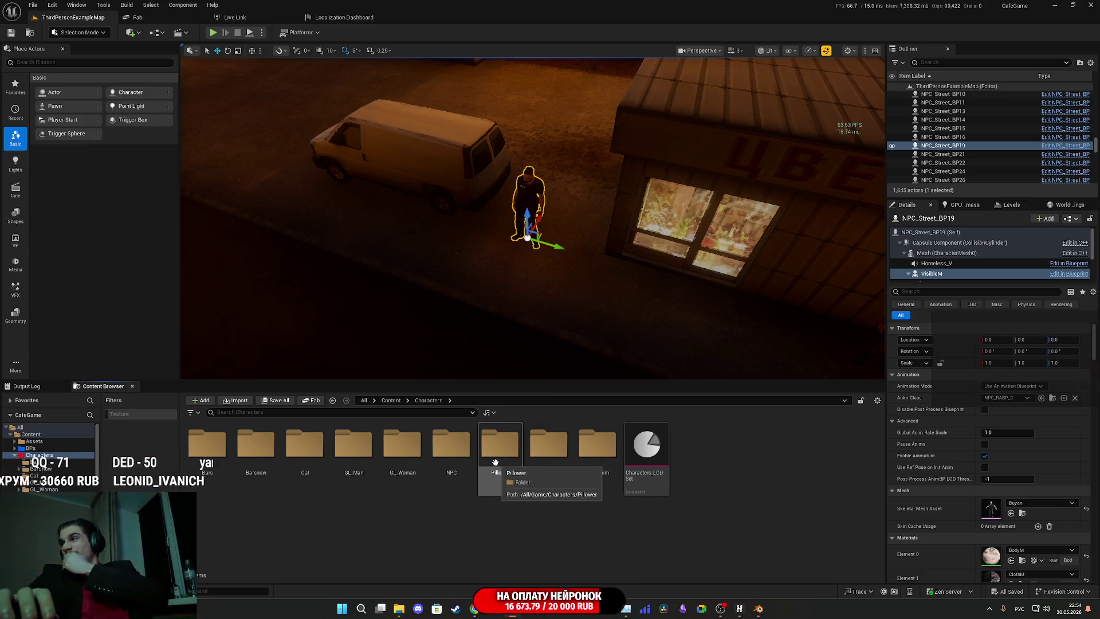
double_click(449, 453)
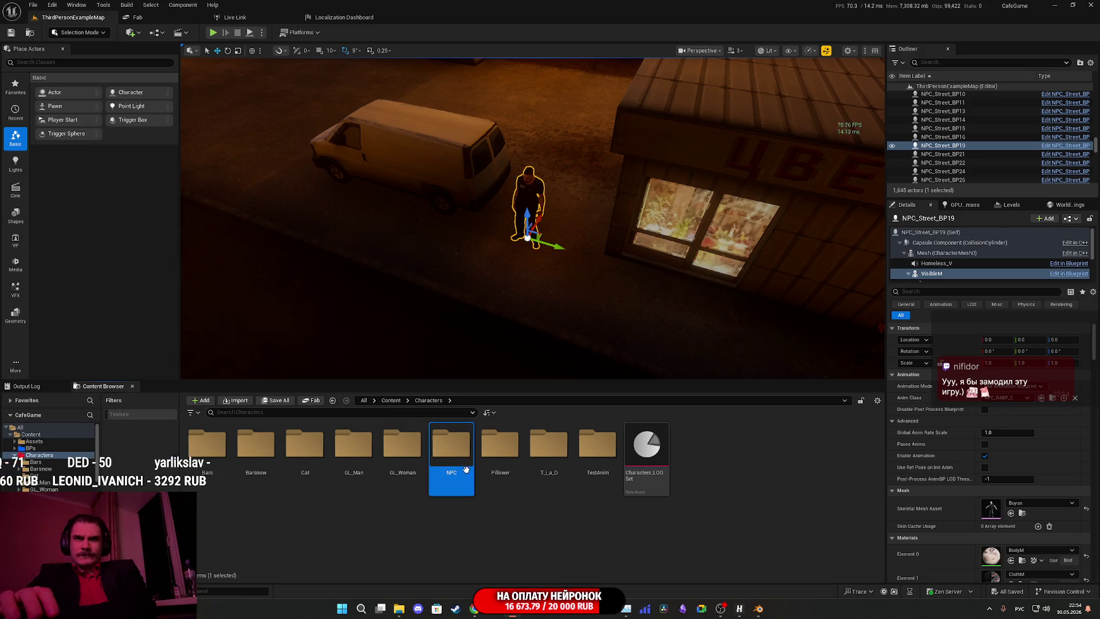
double_click(354, 447)
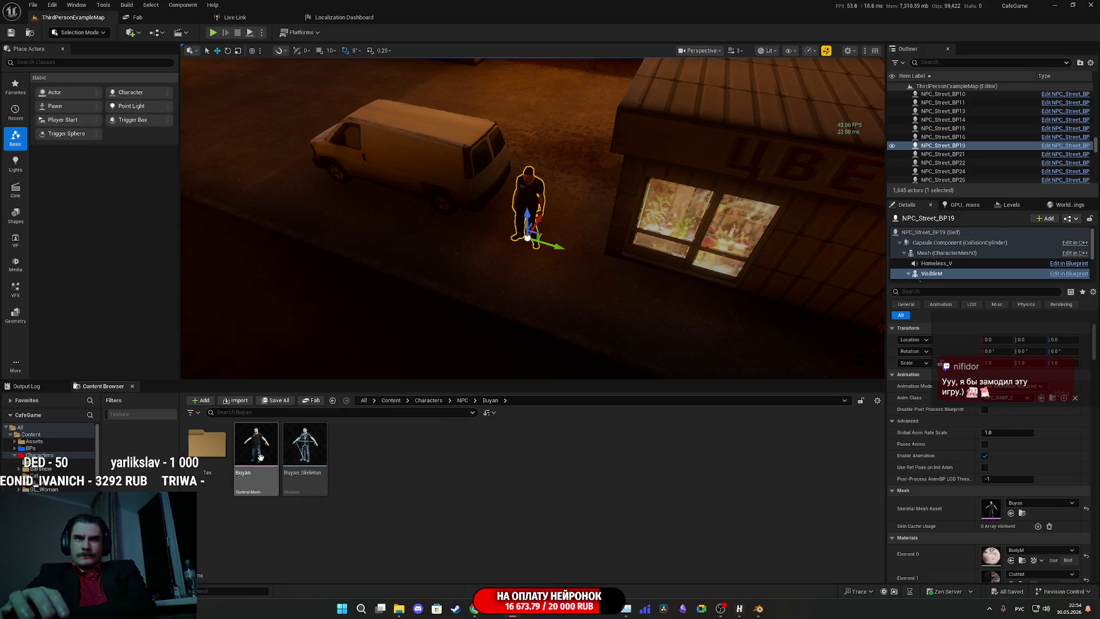
left_click(390, 400)
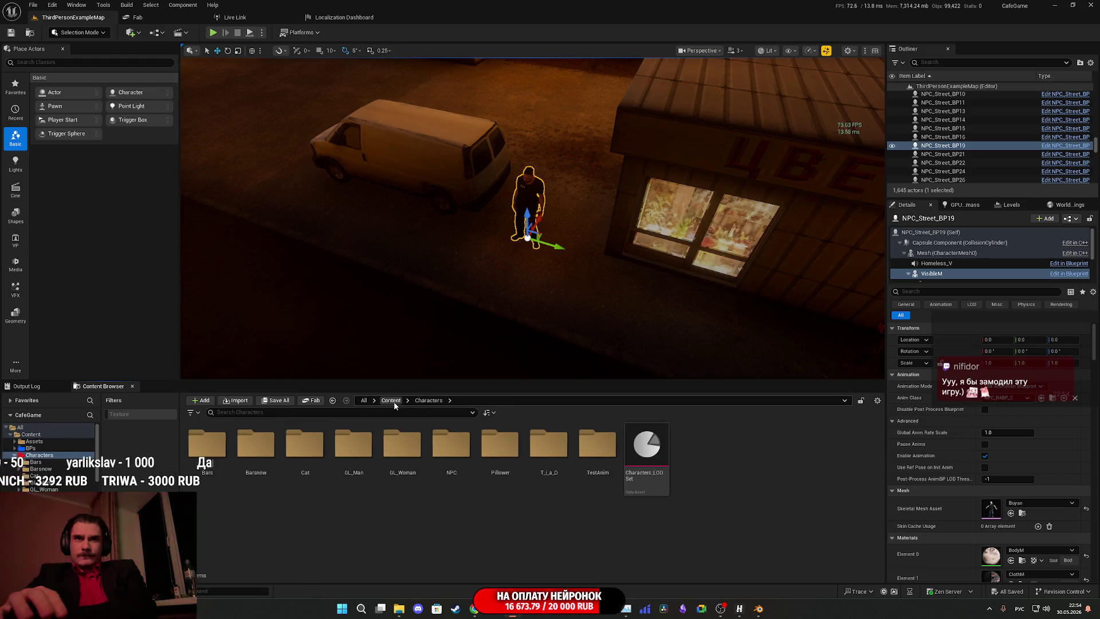
Open Custom_Variables > NPC and briefly open and close the Client_NPC_DT data table.
double_click(452, 444)
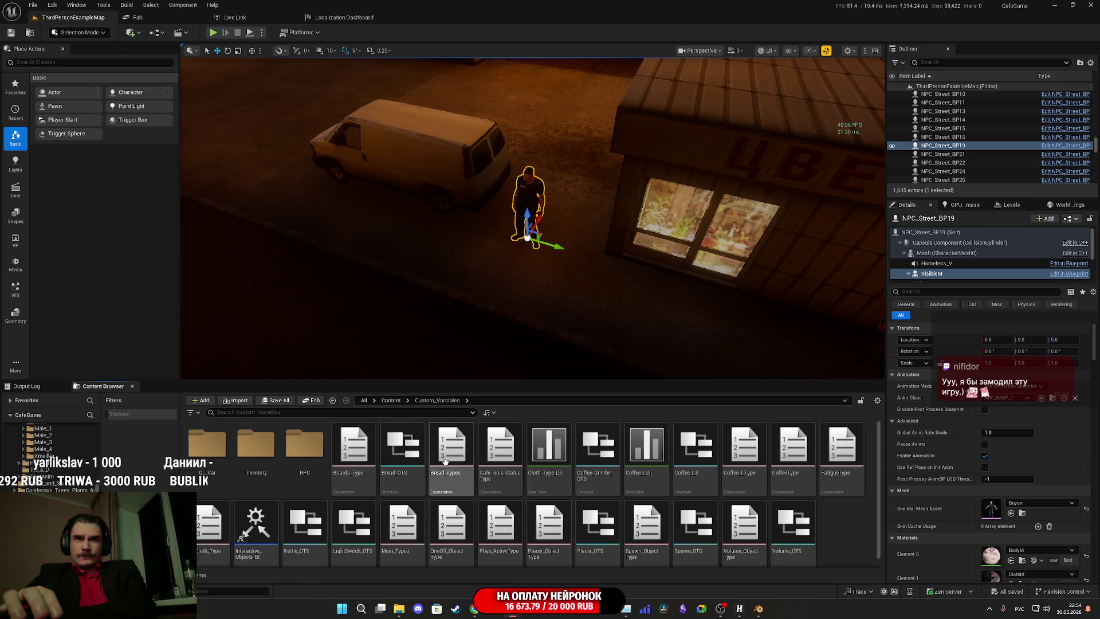
left_click(319, 454)
double_click(319, 454)
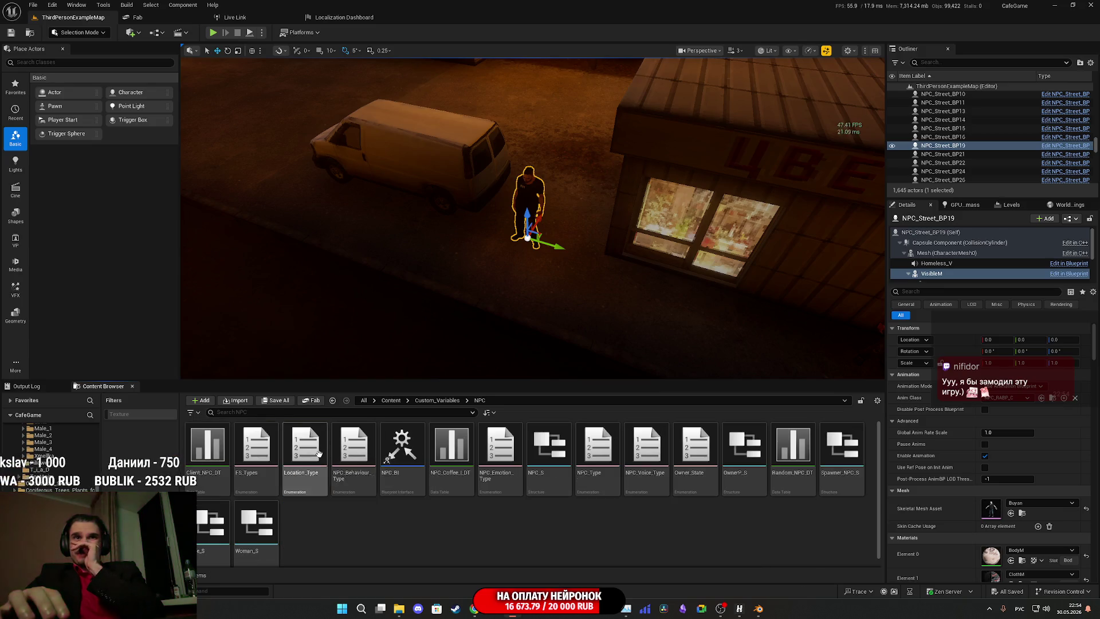
left_click(211, 452)
double_click(211, 452)
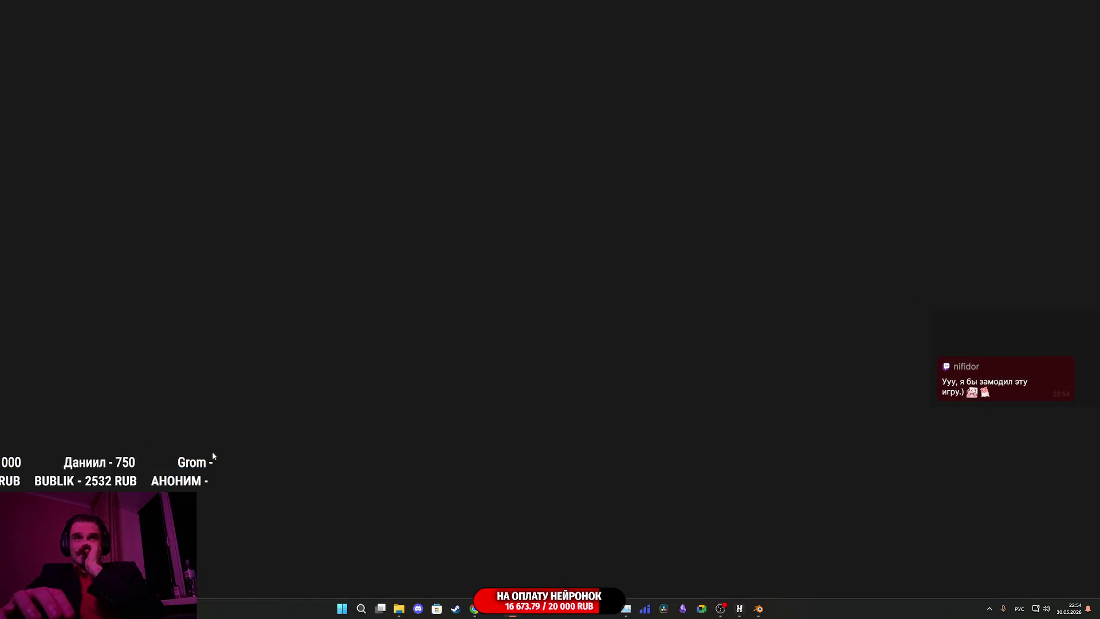
left_click(1090, 4)
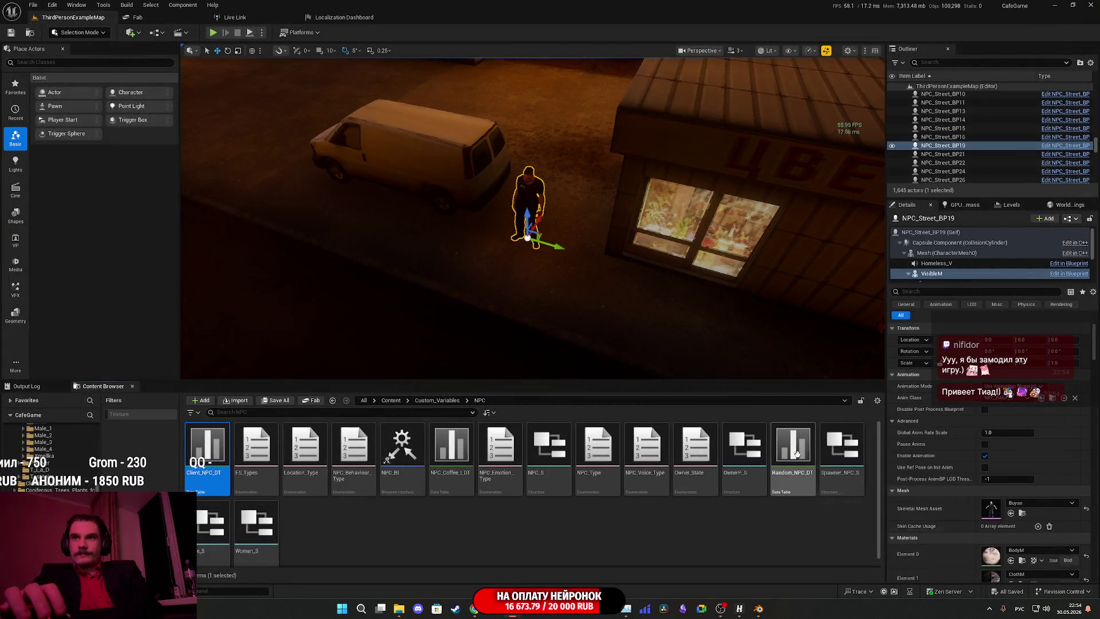
double_click(796, 453)
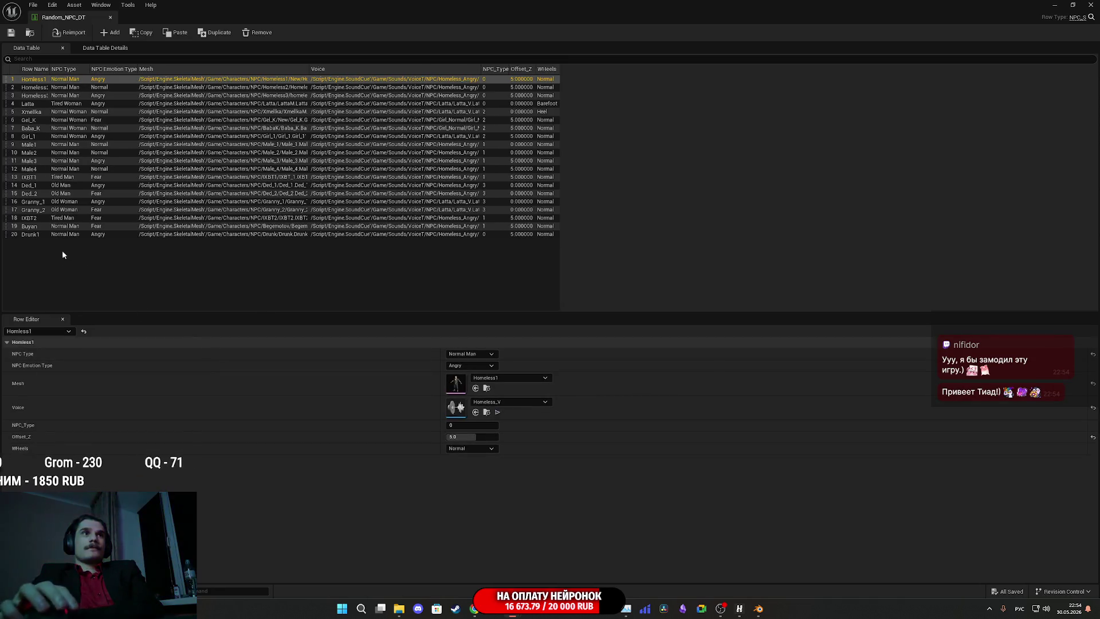
left_click(44, 227)
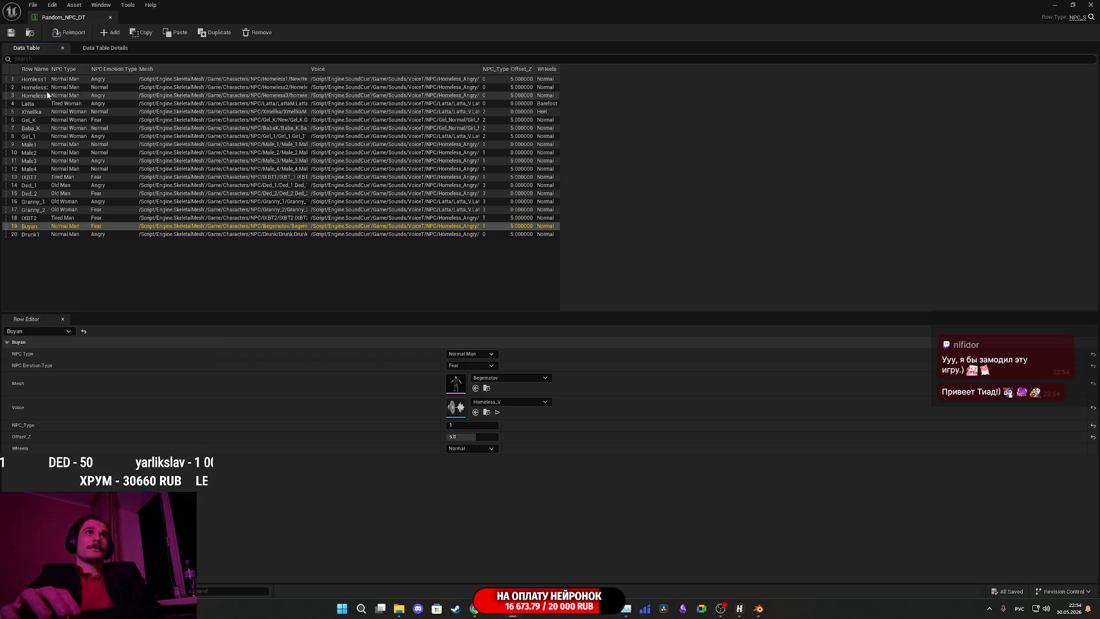
left_click(1090, 5)
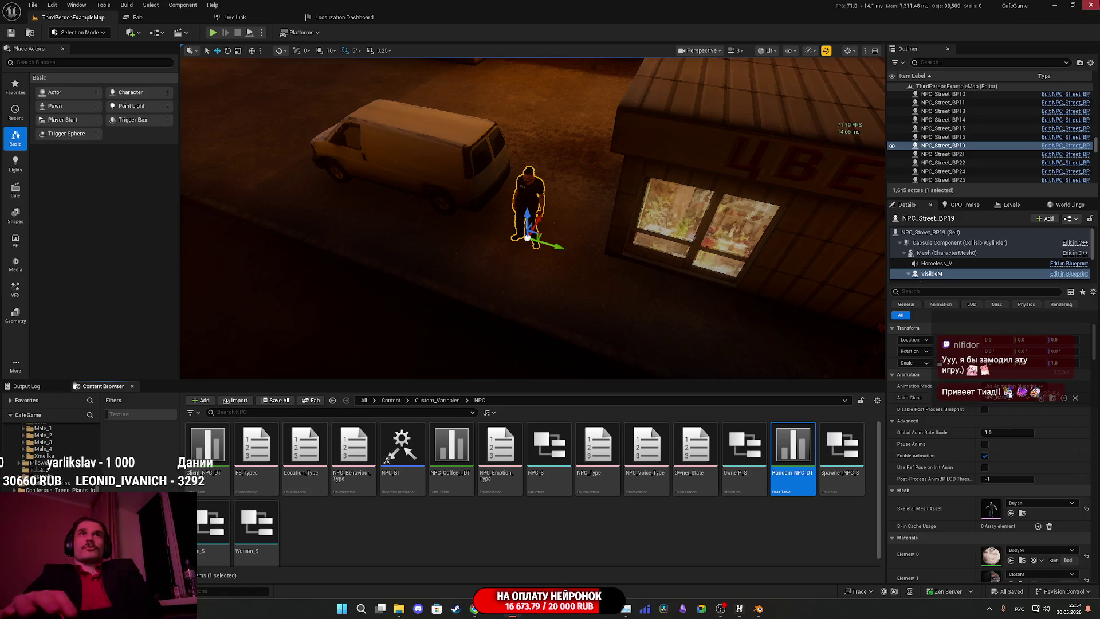
Fly along the night street past the van and store, then select NPC_Street_BP49.
key("alt+Tab")
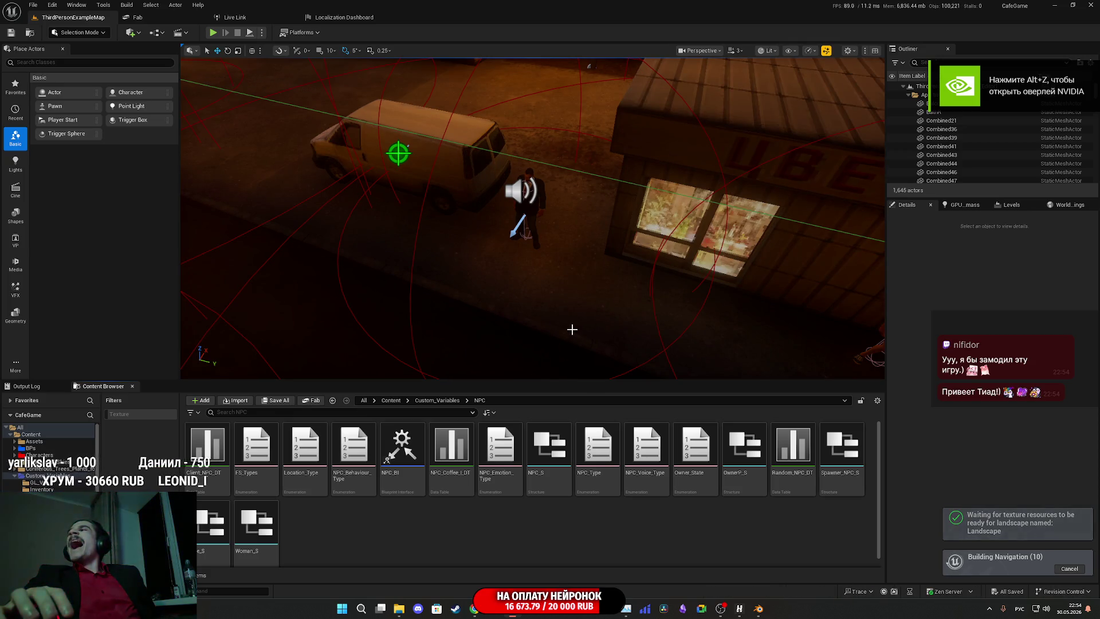
mouse_move(567, 327)
left_mouse_down()
mouse_move(567, 344)
mouse_move(567, 304)
mouse_move(590, 304)
mouse_move(539, 310)
mouse_move(539, 327)
mouse_move(539, 278)
left_mouse_up()
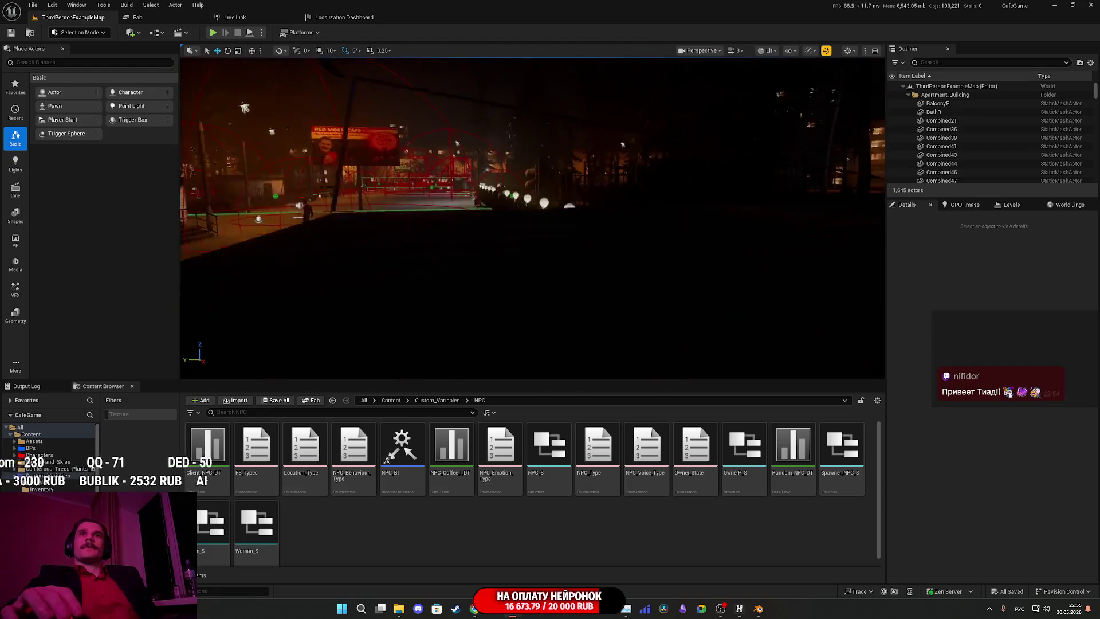
left_click_drag(538, 278, 539, 275)
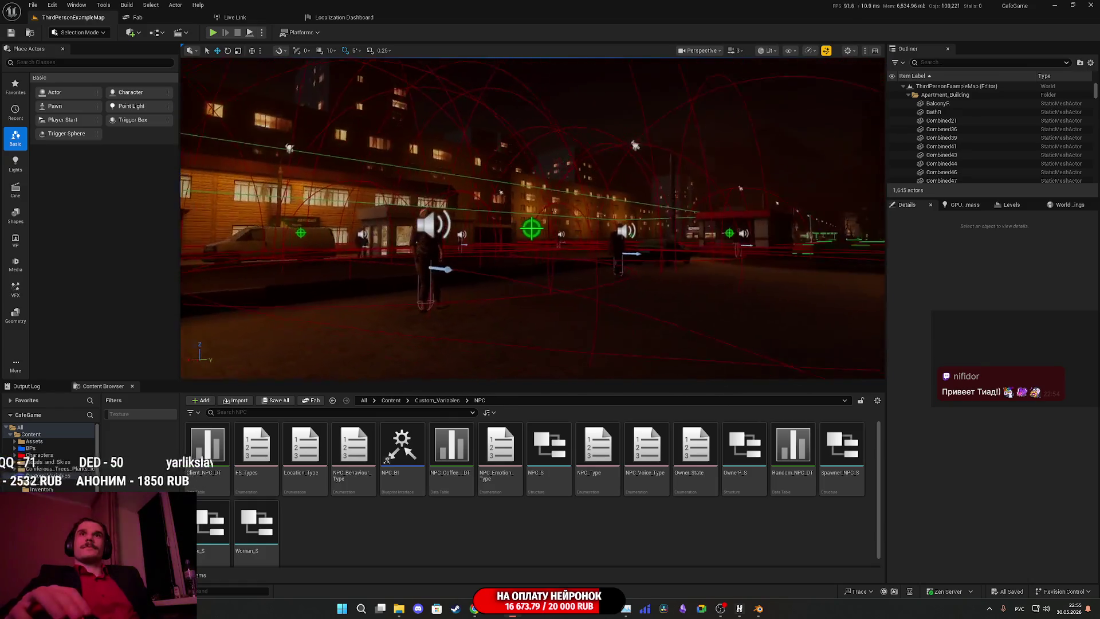
left_click_drag(538, 275, 538, 275)
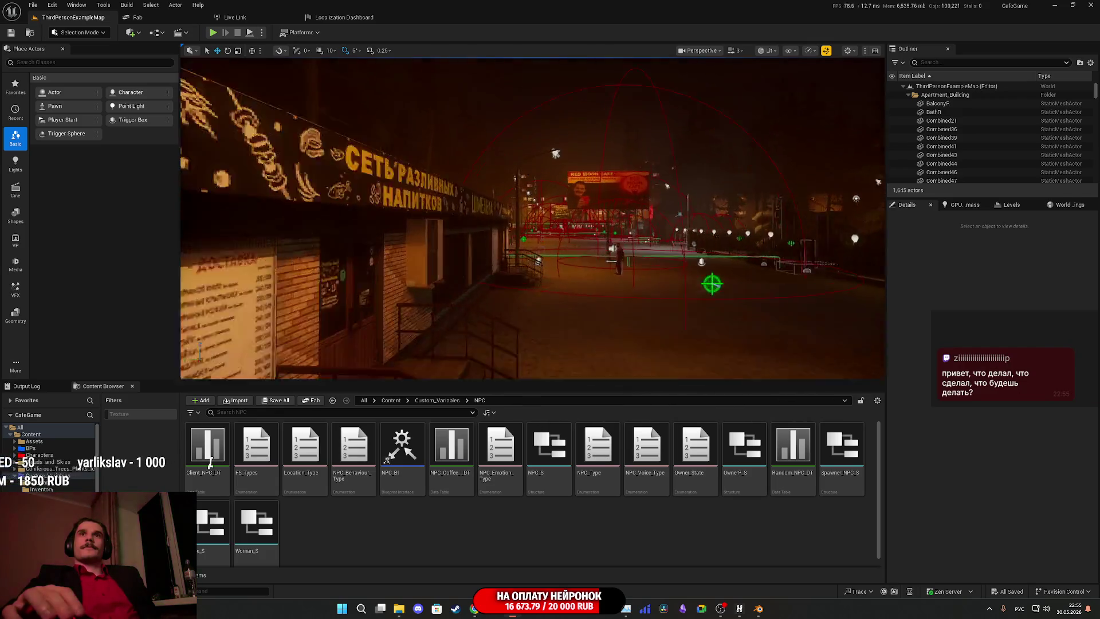
left_click_drag(539, 275, 539, 275)
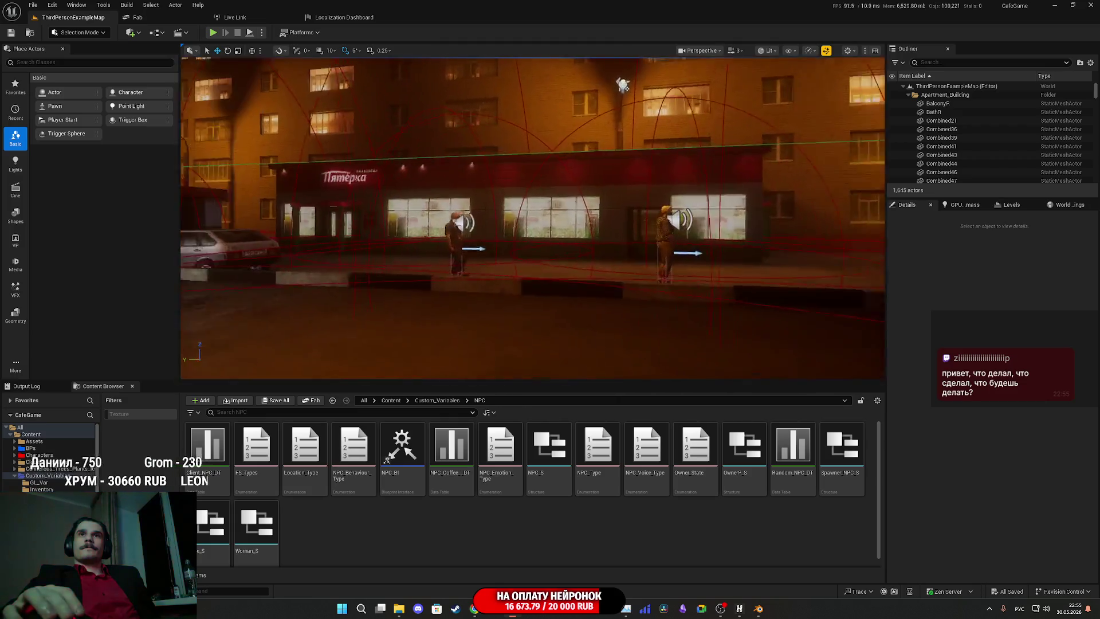
left_click_drag(539, 275, 539, 275)
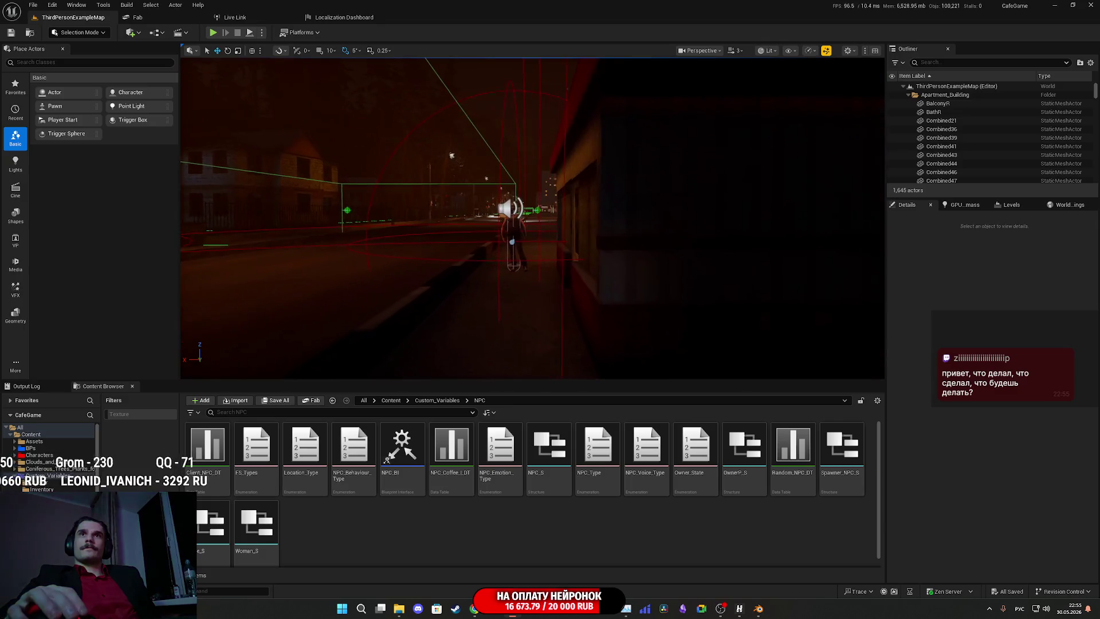
left_click_drag(539, 275, 539, 275)
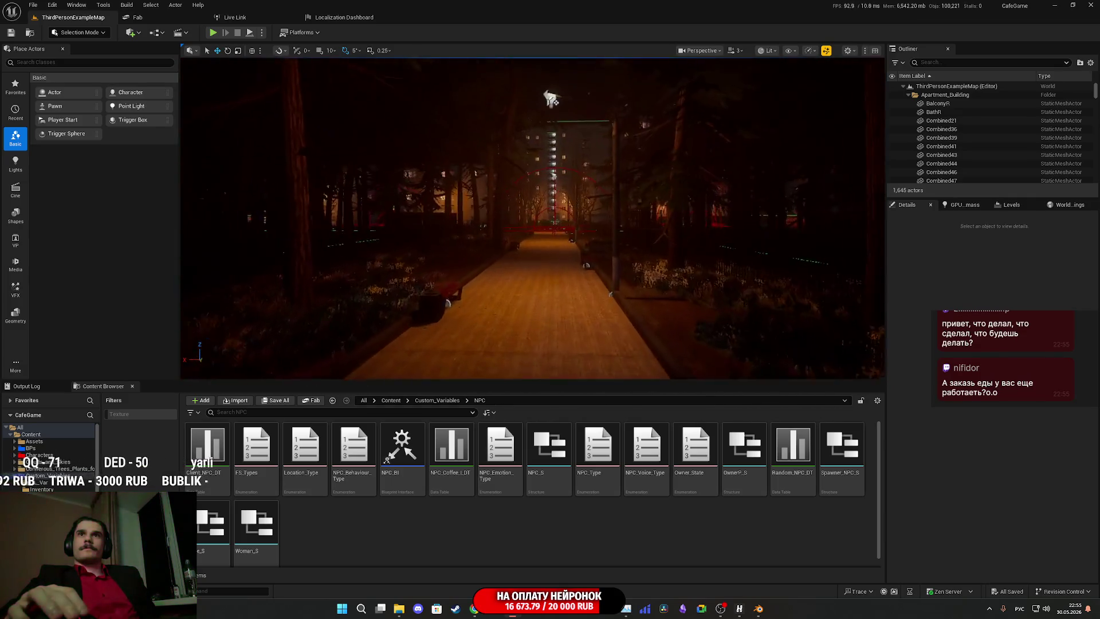
left_click_drag(538, 276, 538, 275)
left_click(462, 216)
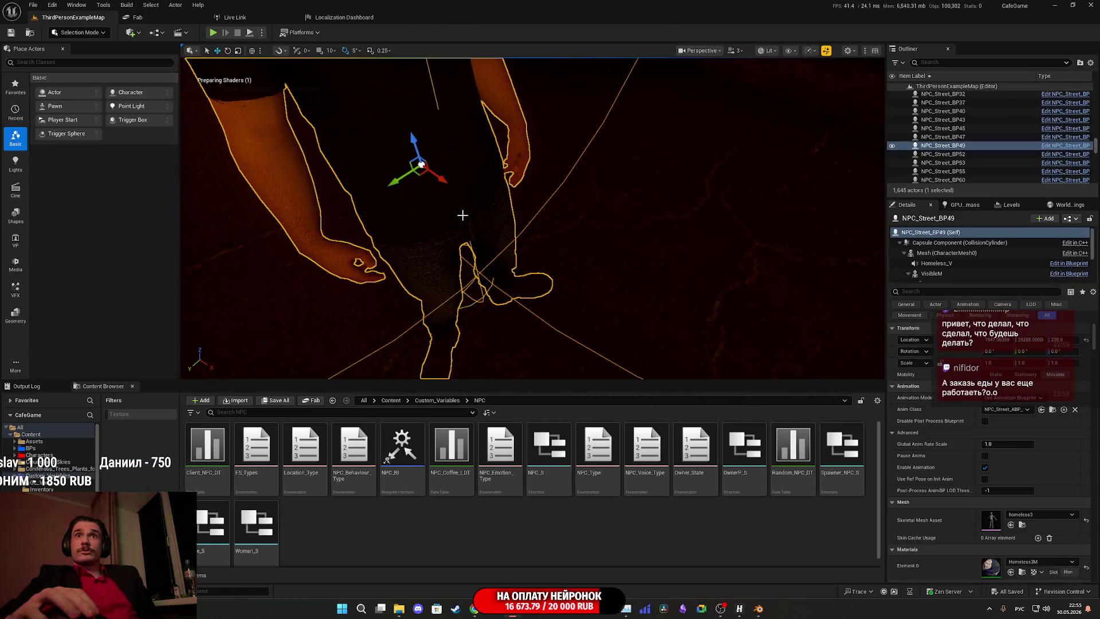
Select the VisibleM component, confirm the Begemotov mesh with Beg_M material, then minimize Unreal.
scroll(547, 221, "up", 2)
mouse_move(548, 222)
left_mouse_down()
mouse_move(606, 257)
mouse_move(658, 261)
left_mouse_up()
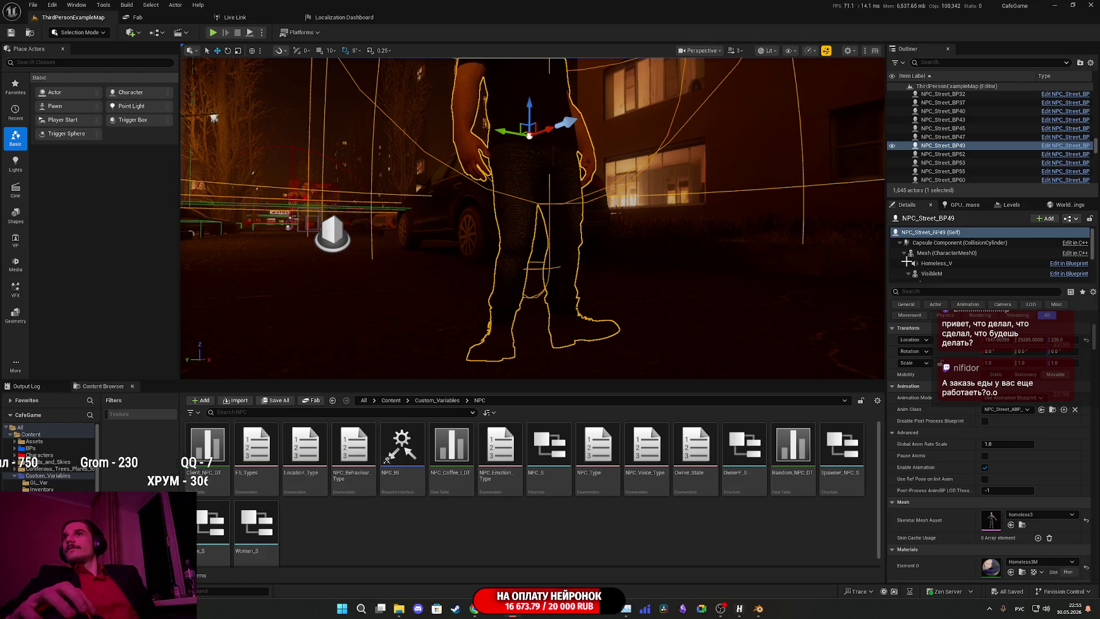
left_click(563, 235)
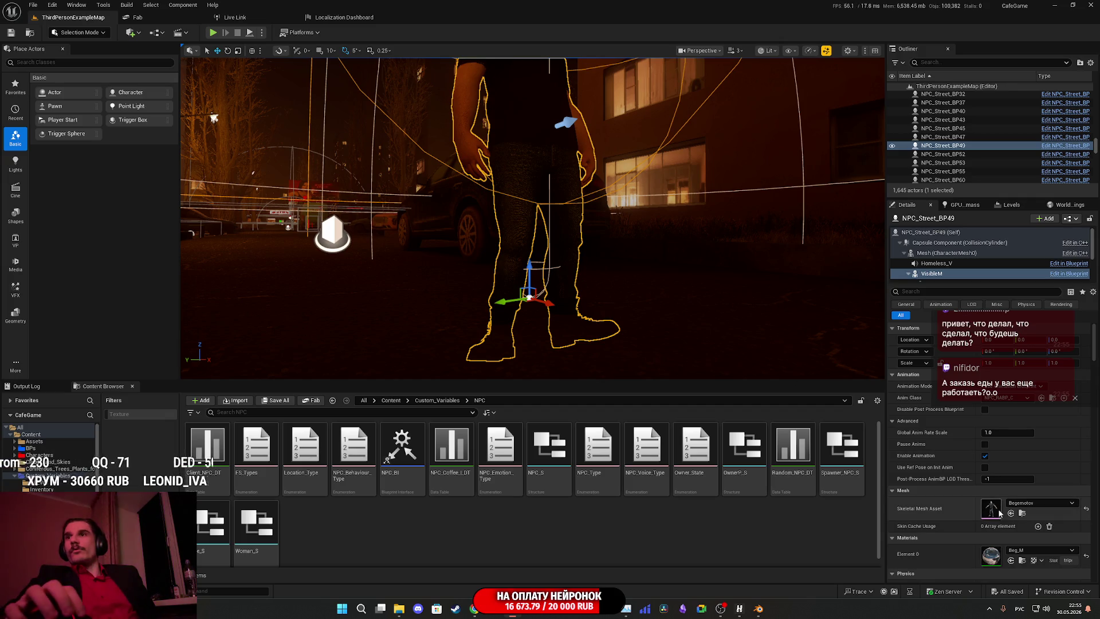
left_click_drag(781, 280, 781, 280)
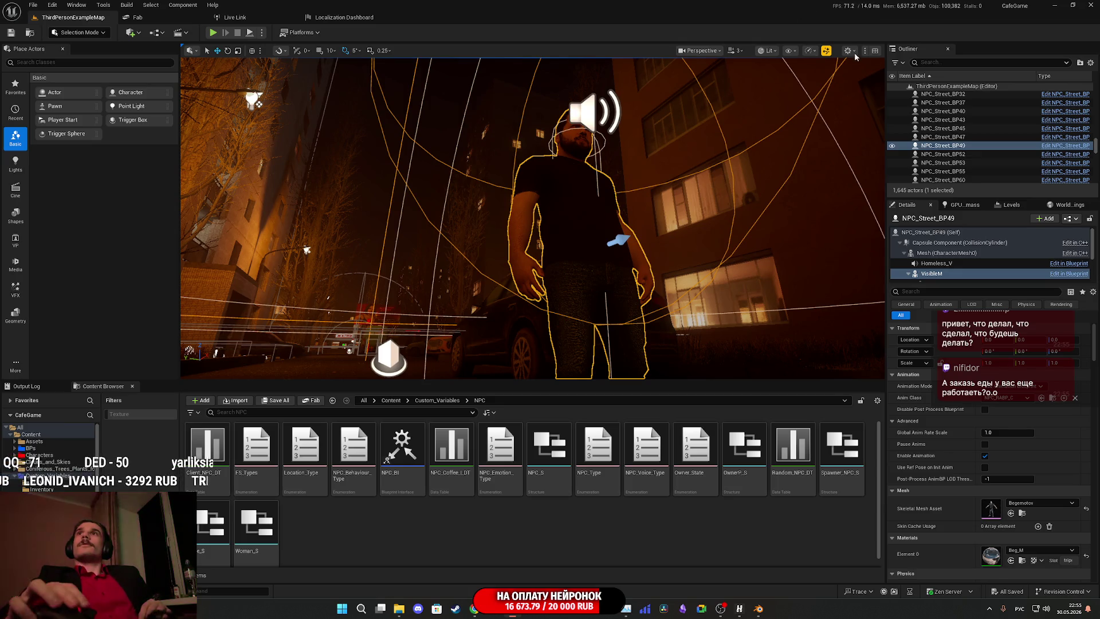
left_click(1053, 6)
left_click(1052, 4)
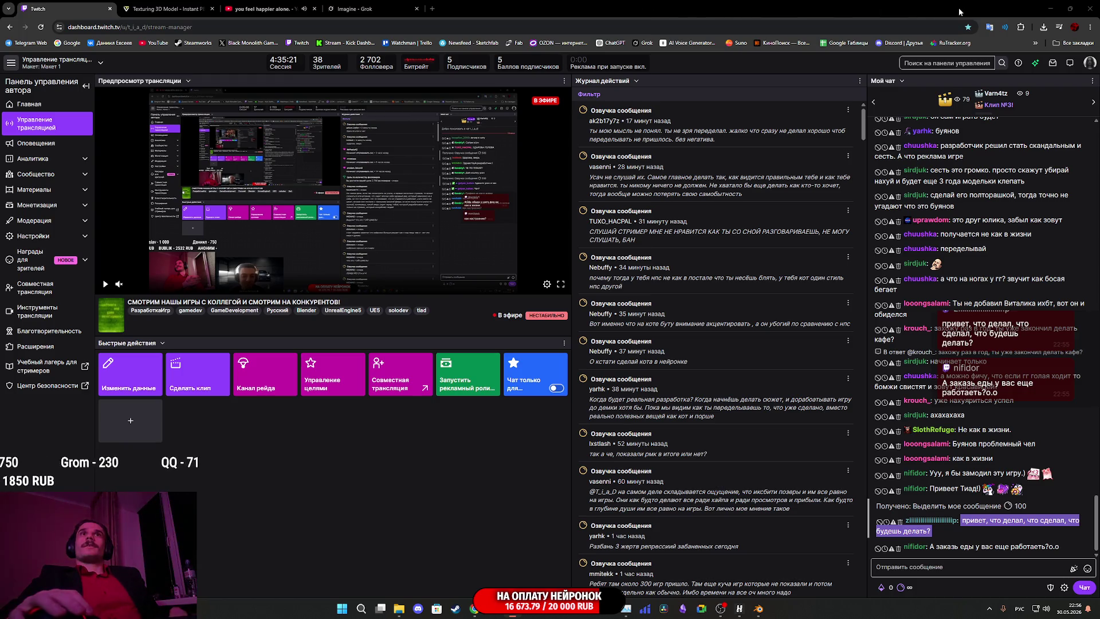
Switch from the Twitch dashboard back to Blender with the rigged scanned character.
key("alt+Tab")
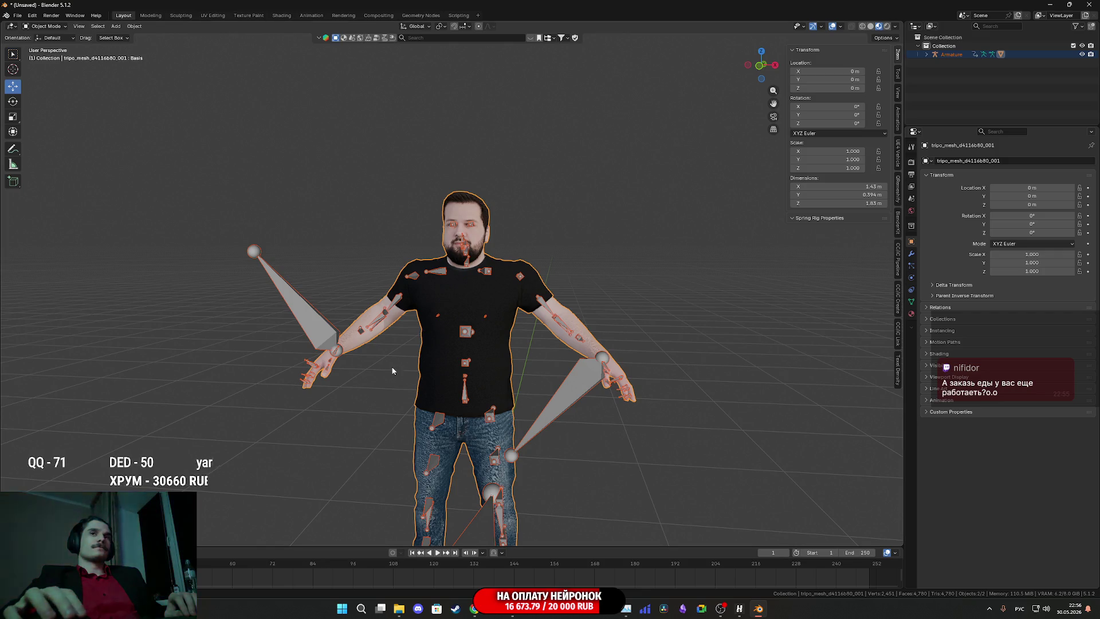
Delete the old character and its armature, and import the scanned character model.
left_click_drag(717, 485, 291, 162)
key("Delete")
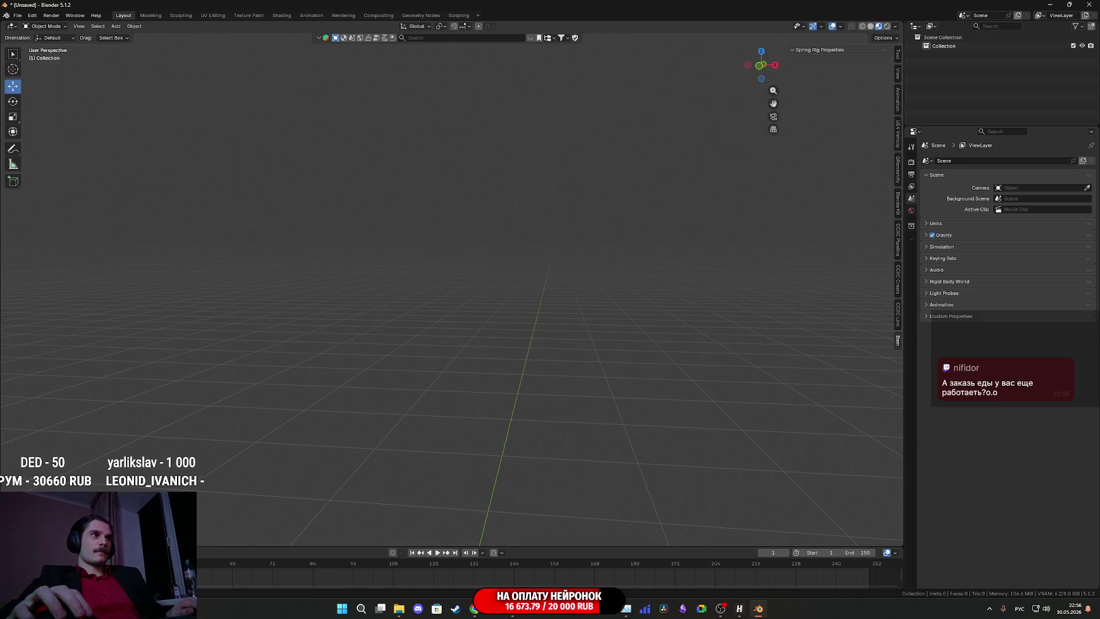
mouse_move(528, 491)
left_mouse_down()
mouse_move(533, 505)
mouse_move(586, 388)
mouse_move(463, 411)
mouse_move(630, 355)
left_mouse_up()
key("Return")
Scale the imported character to 0.78 and apply all transforms.
key("s")
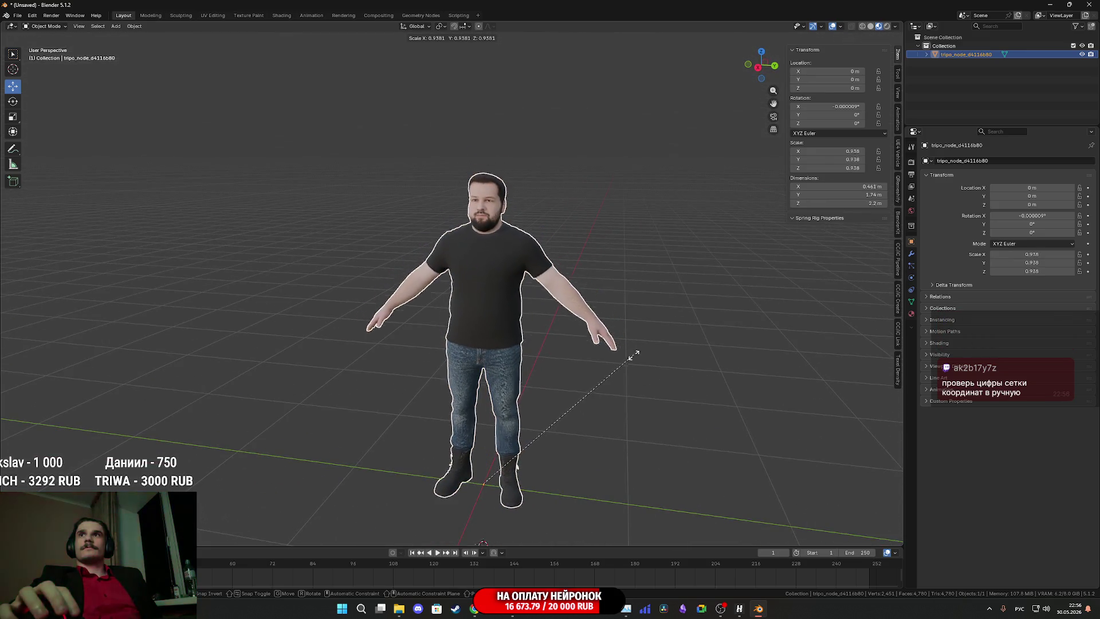
left_click(595, 382)
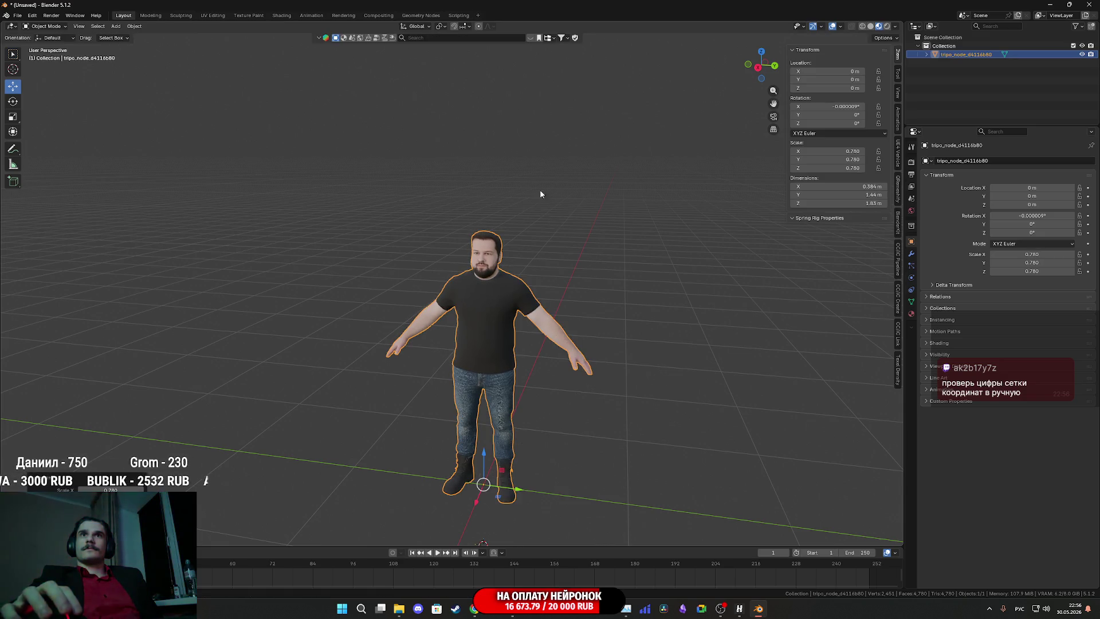
left_click(137, 27)
mouse_move(162, 73)
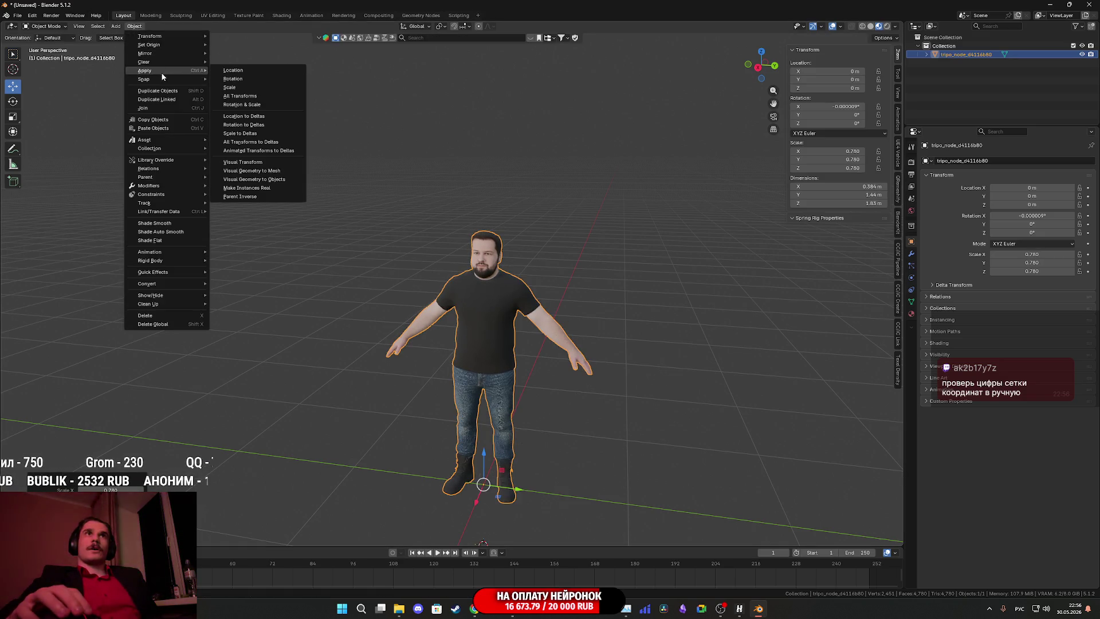
left_click(232, 96)
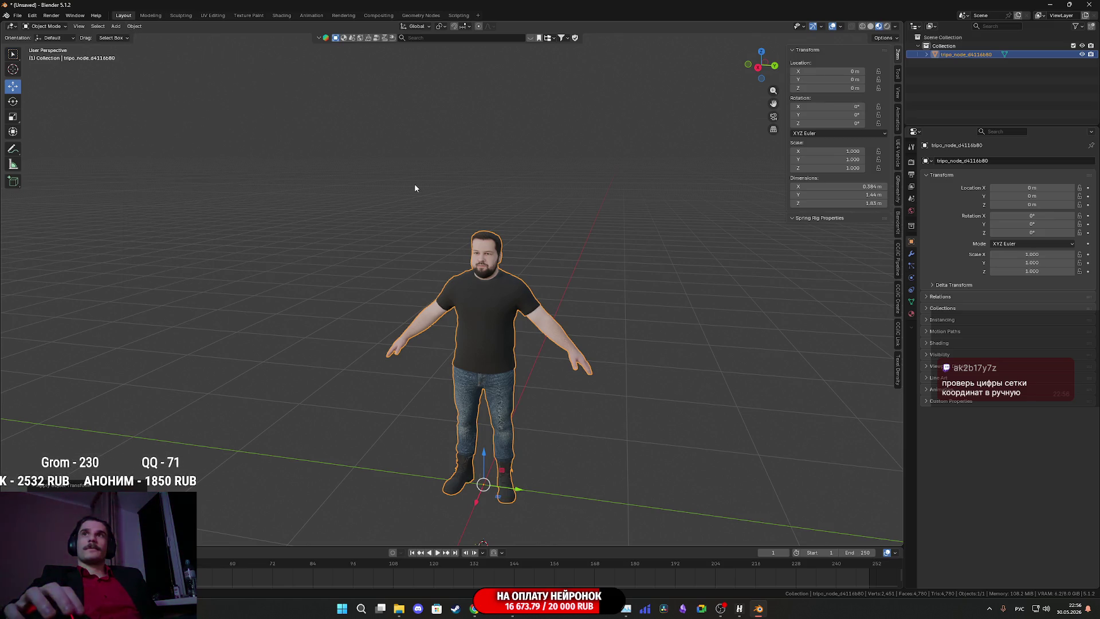
Inspect the character by switching between solid shading and material preview.
scroll(483, 273, "up", 3)
key("z")
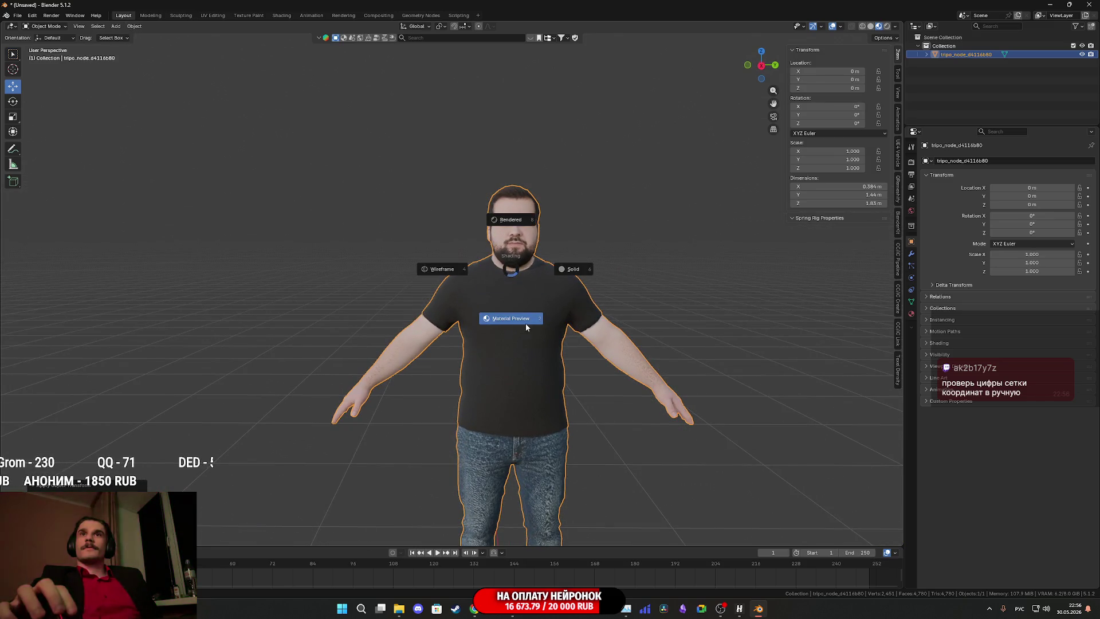
left_click(580, 272)
scroll(580, 273, "up", 2)
key("z")
left_click(572, 342)
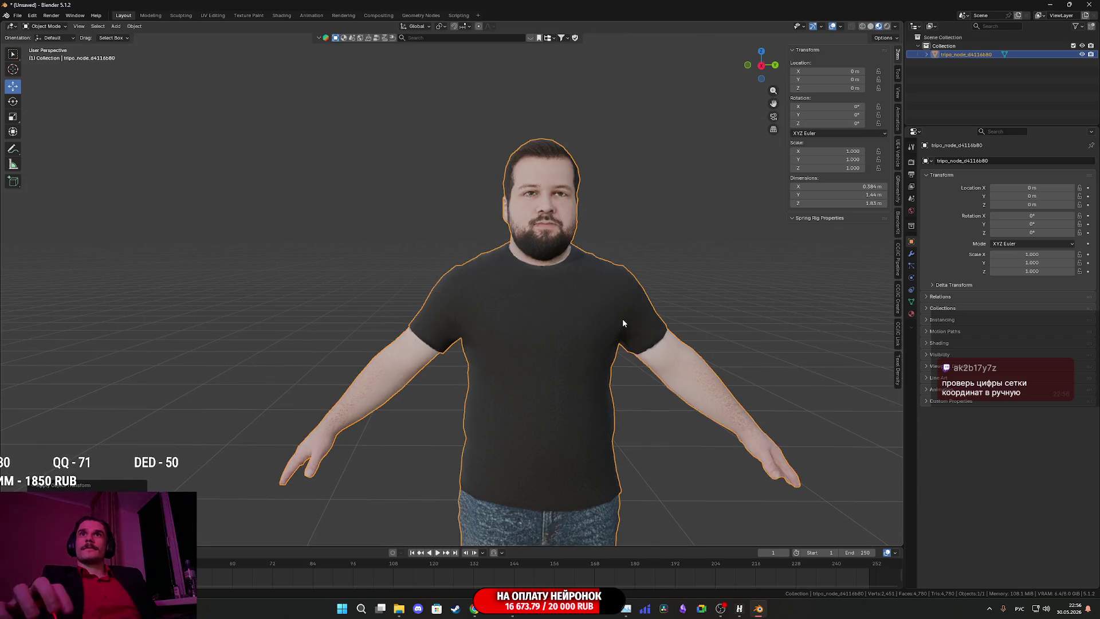
left_click_drag(623, 323, 581, 322)
key("z")
left_click(648, 331)
key("z")
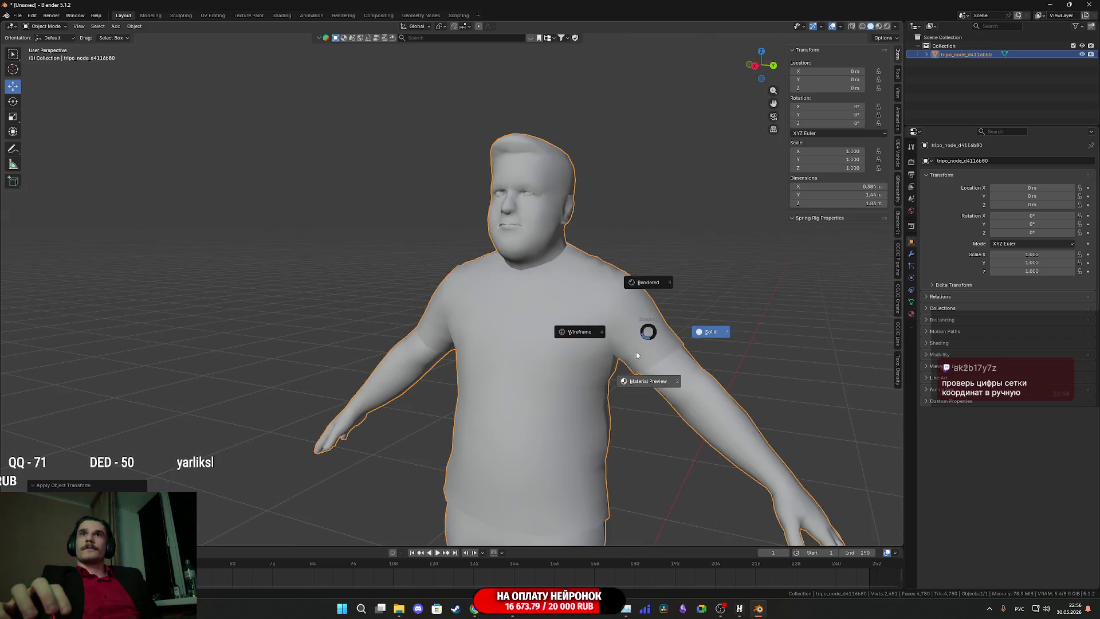
left_click(641, 347)
scroll(380, 170, "down", 2)
scroll(535, 259, "down", 3)
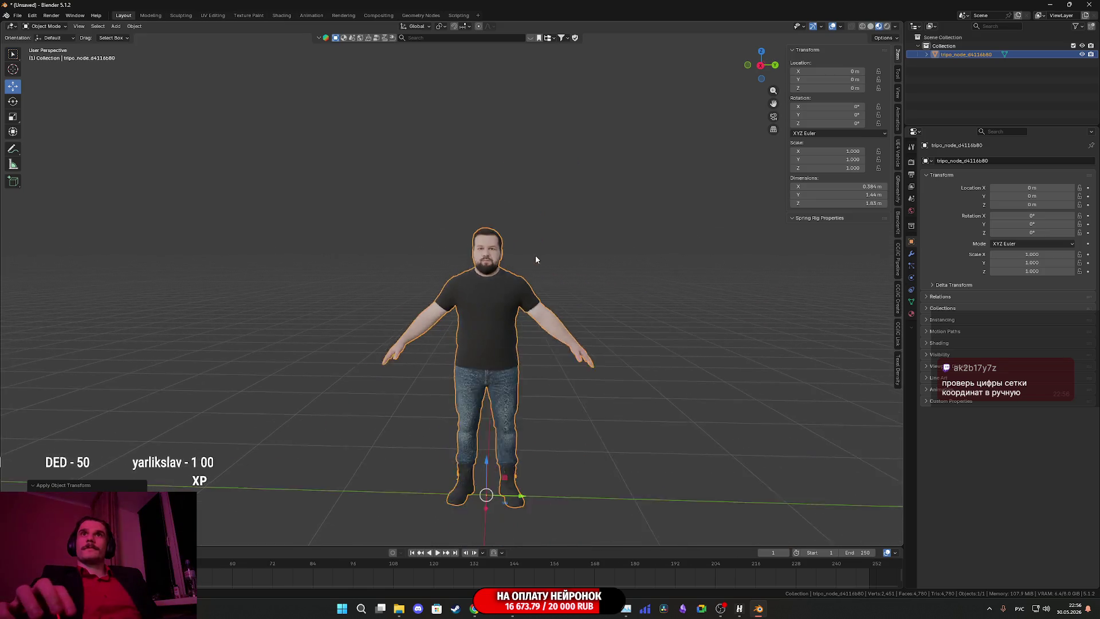
scroll(535, 259, "down", 1)
Export the character as FBX over Begemotov_M.fbx and minimize Blender.
left_click(17, 16)
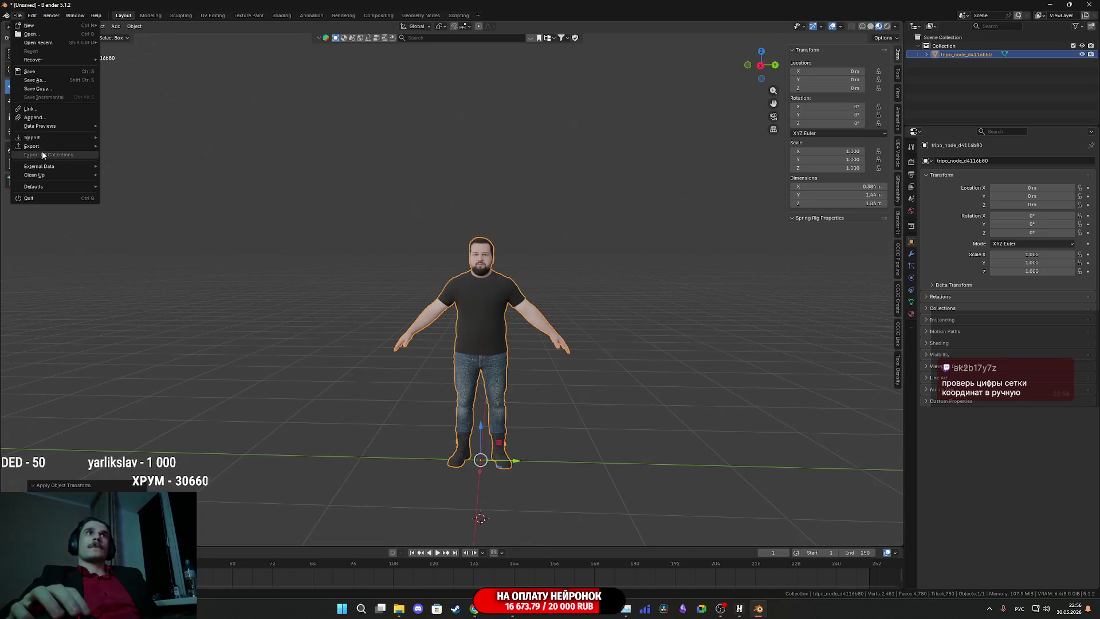
mouse_move(41, 146)
left_click(143, 214)
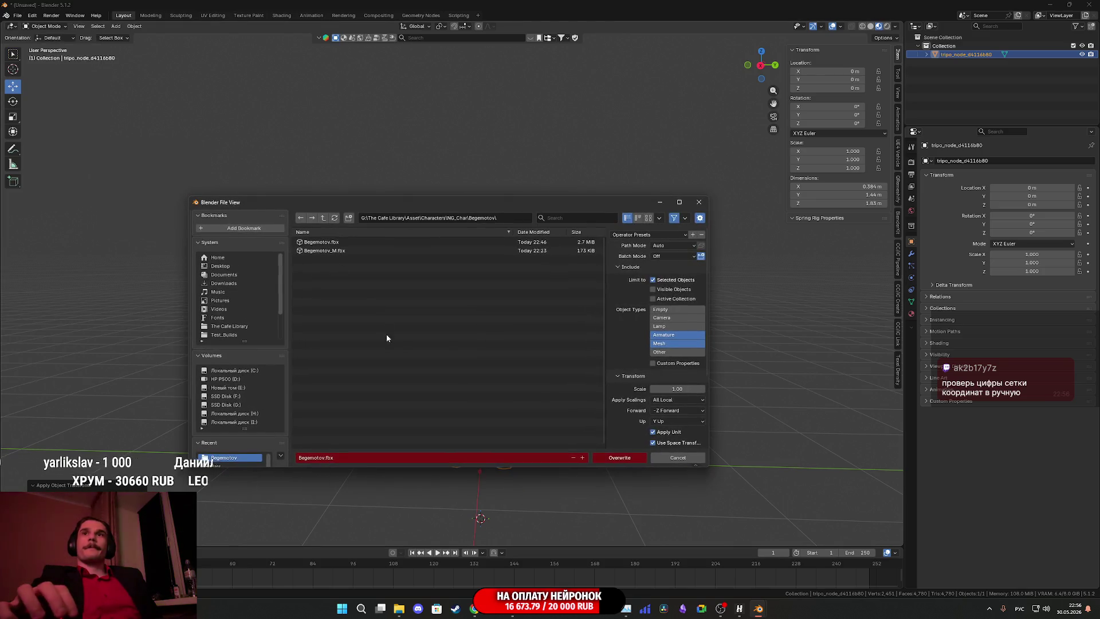
left_click(348, 250)
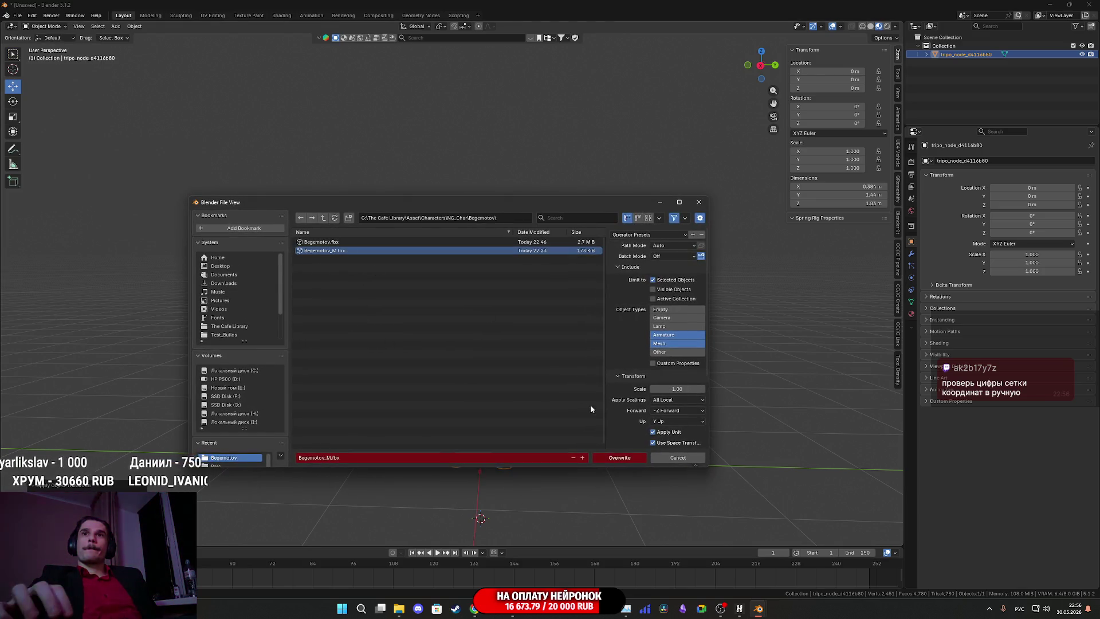
left_click(620, 458)
left_click(1053, 4)
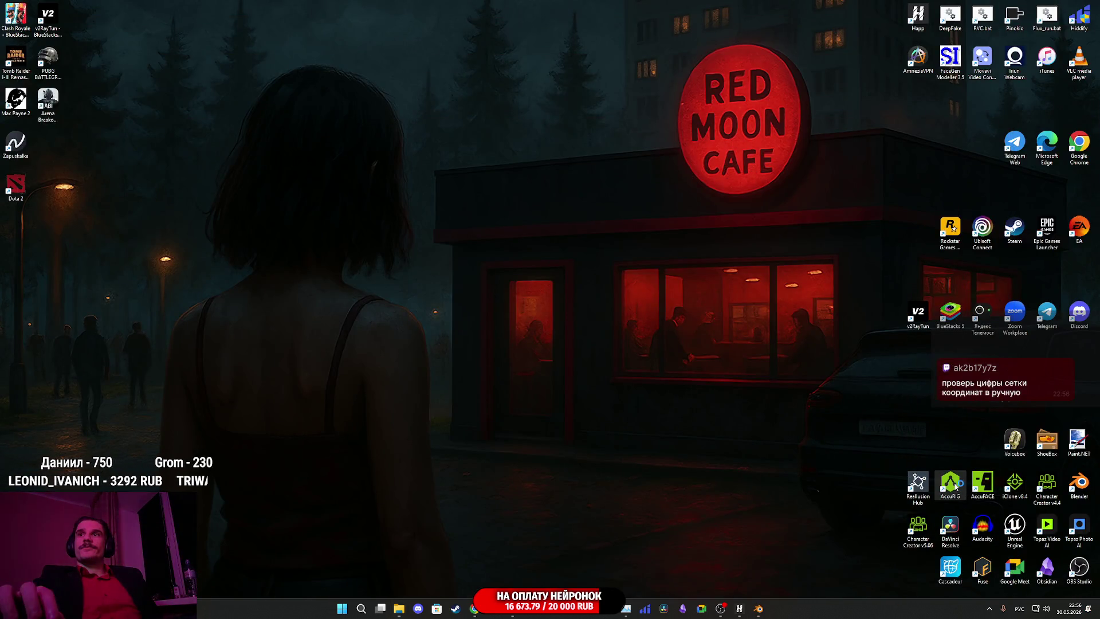
Load the exported FBX into AccuRIG, rotate it to face forward, and start Rig Body.
double_click(955, 486)
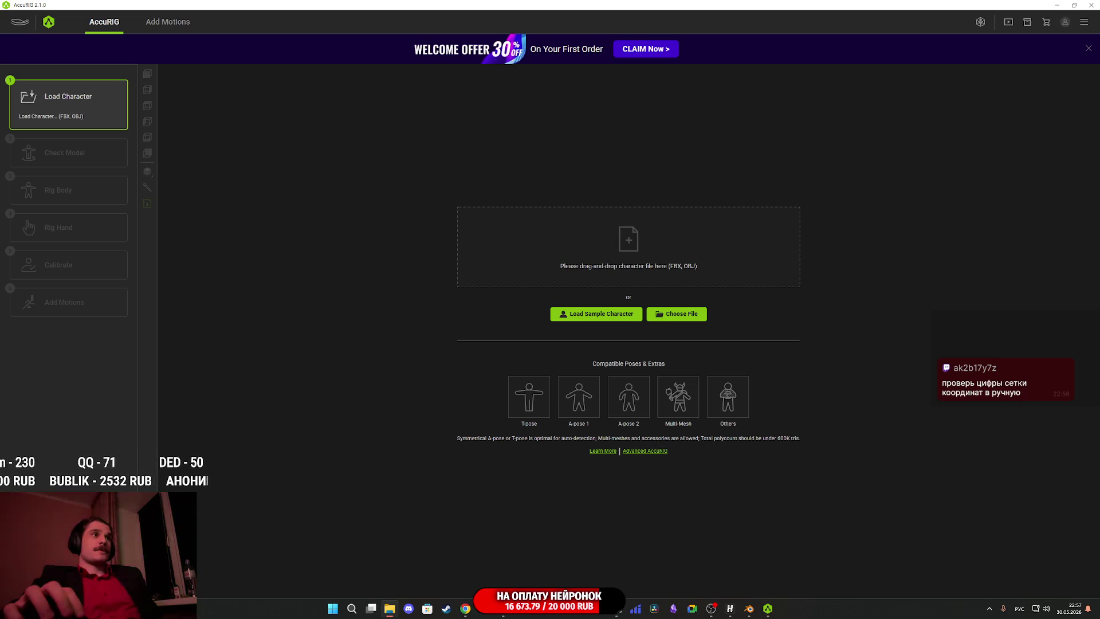
left_click_drag(533, 289, 573, 263)
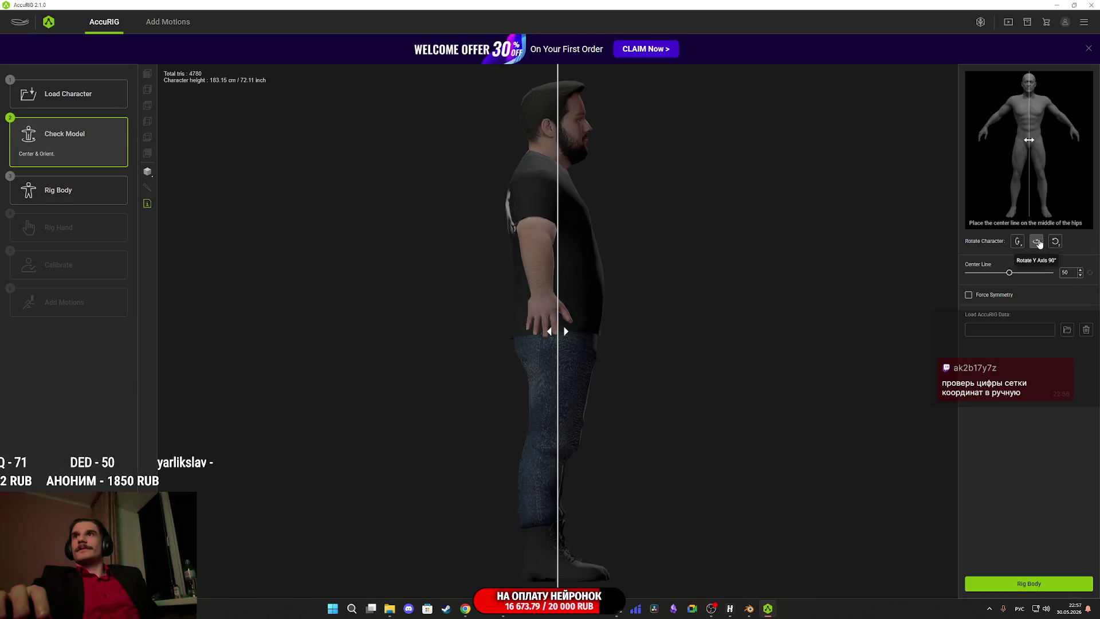
left_click(1037, 241)
left_click(1029, 585)
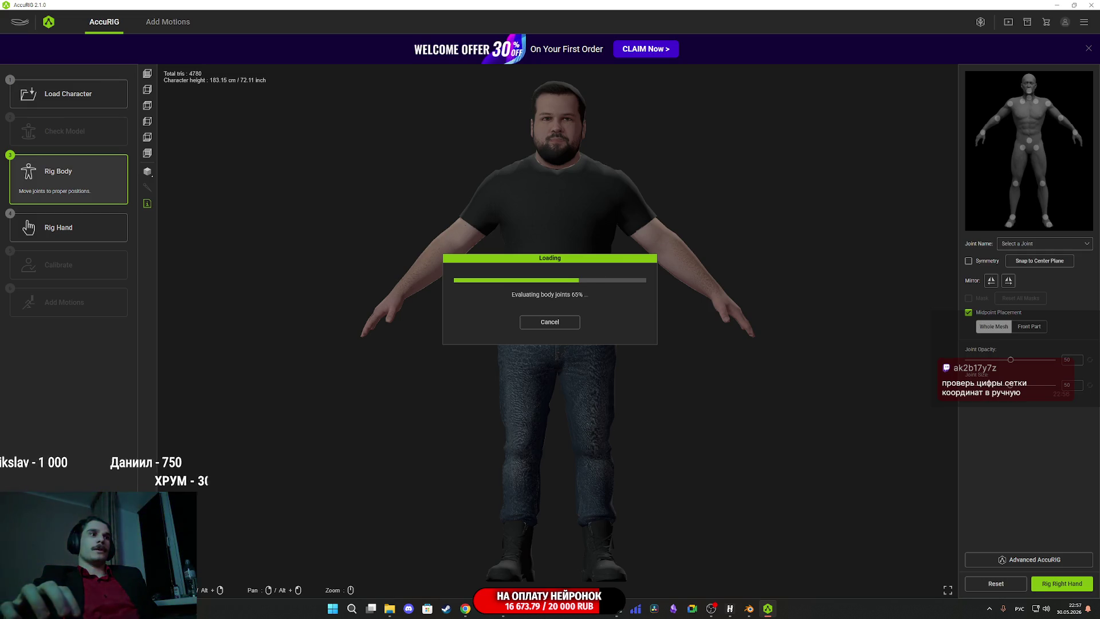
key("alt+Tab")
Nudge a vertex under the eye along X, then check the head from the front.
scroll(490, 282, "up", 5)
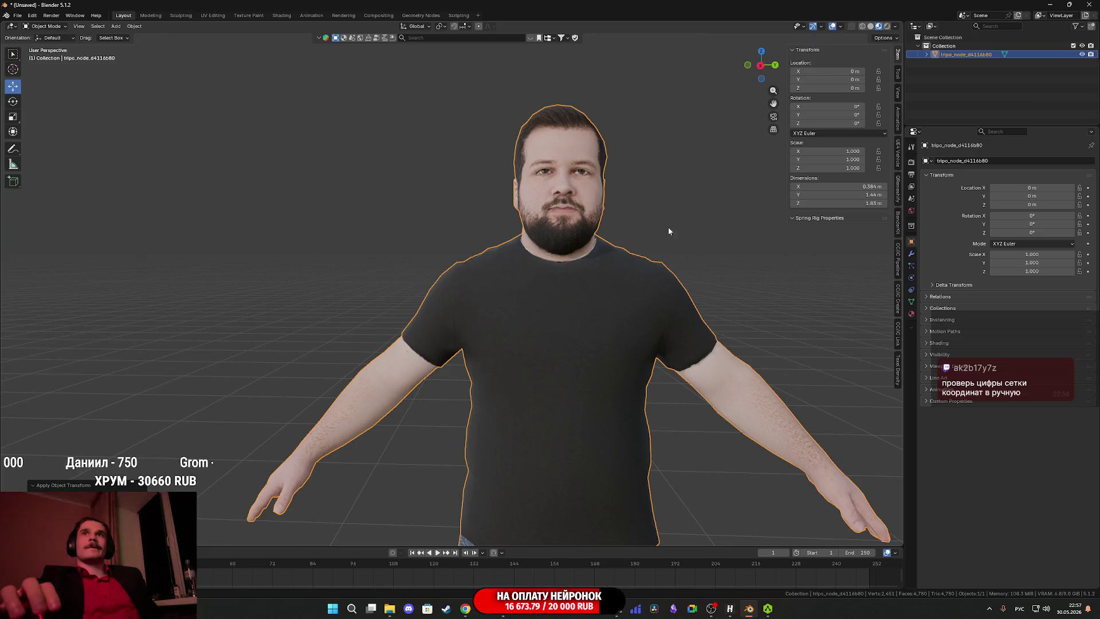
scroll(602, 316, "up", 6)
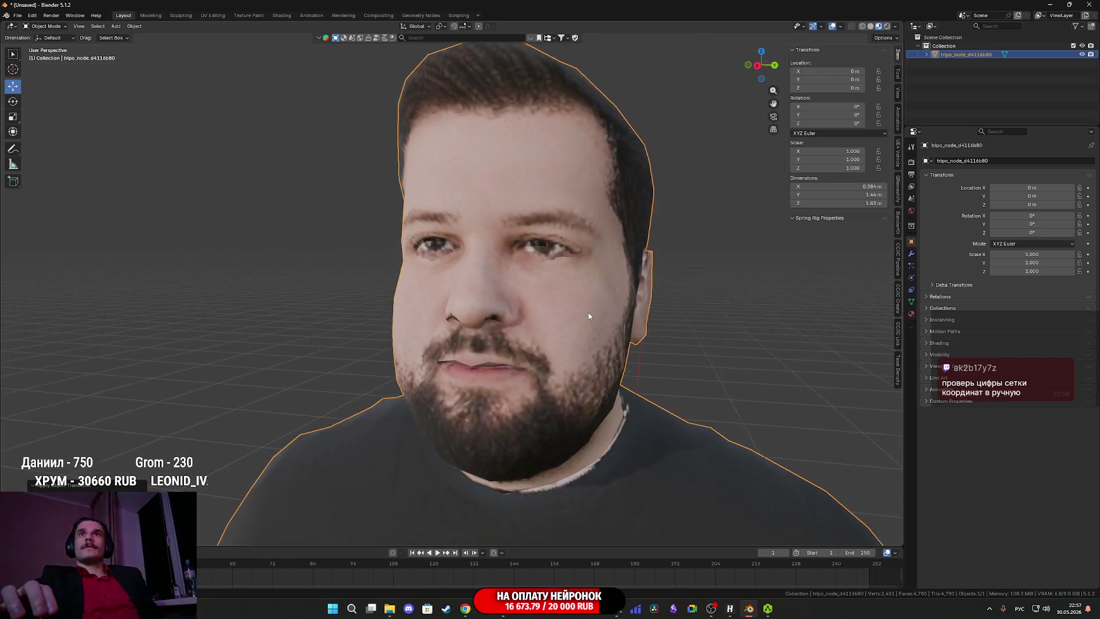
scroll(585, 316, "up", 3)
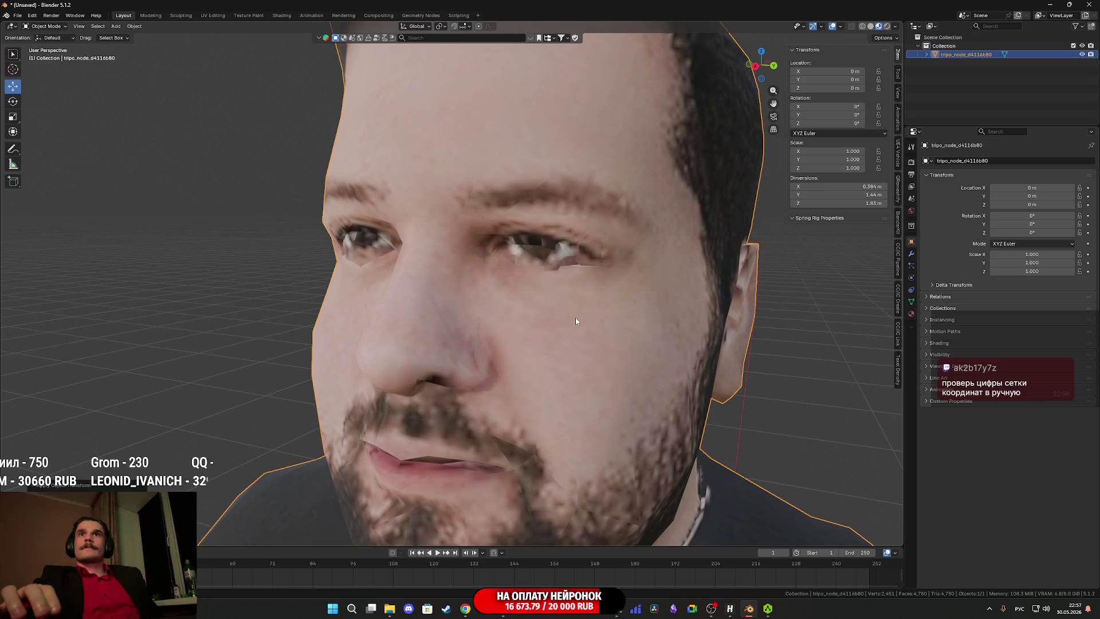
key("Tab")
scroll(575, 317, "up", 5)
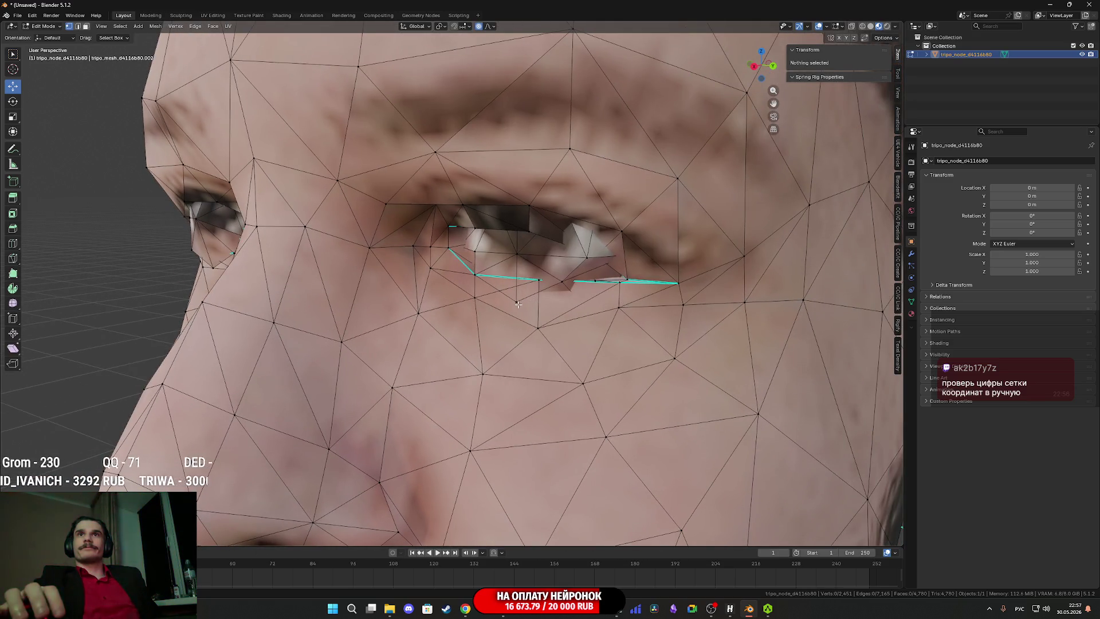
left_click(516, 301)
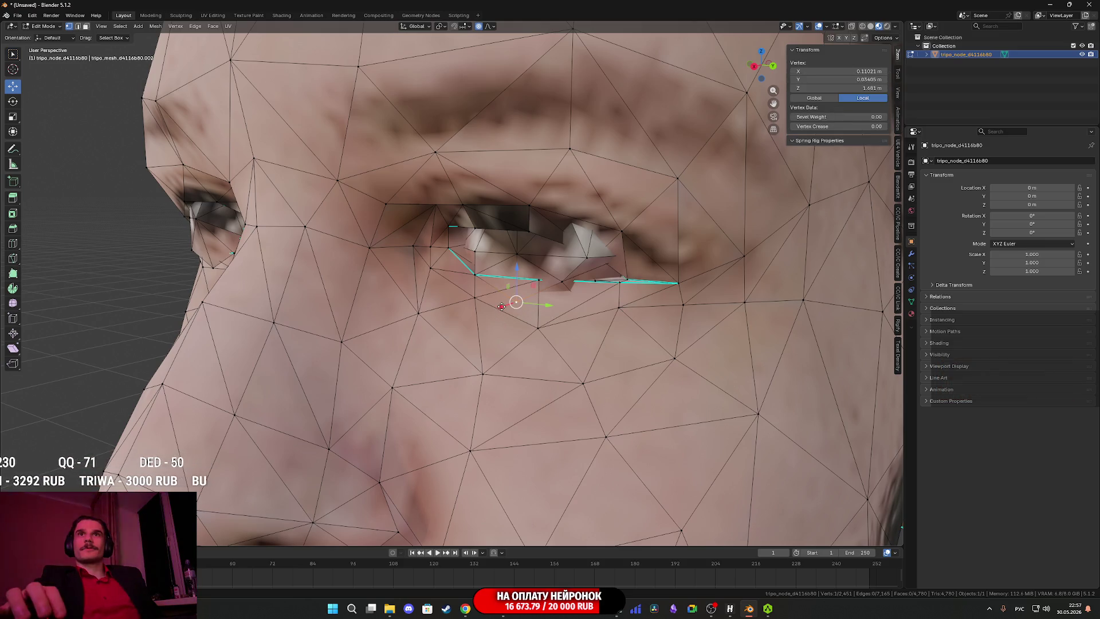
left_click_drag(500, 307, 504, 306)
left_click(505, 305)
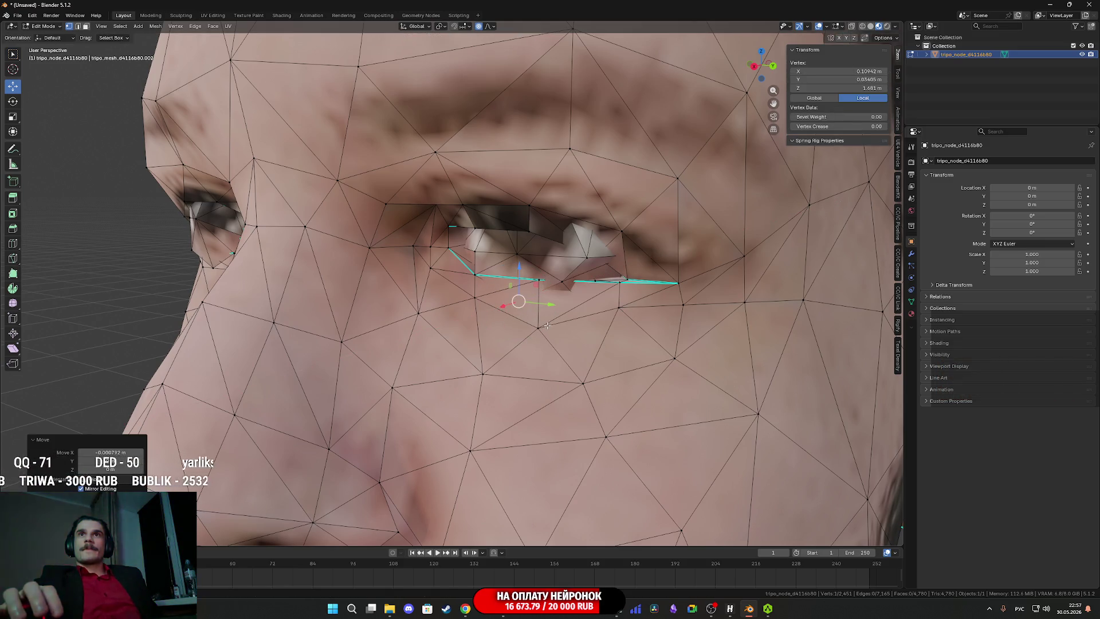
key("Tab")
scroll(552, 327, "down", 3)
scroll(551, 328, "up", 3)
scroll(552, 328, "down", 3)
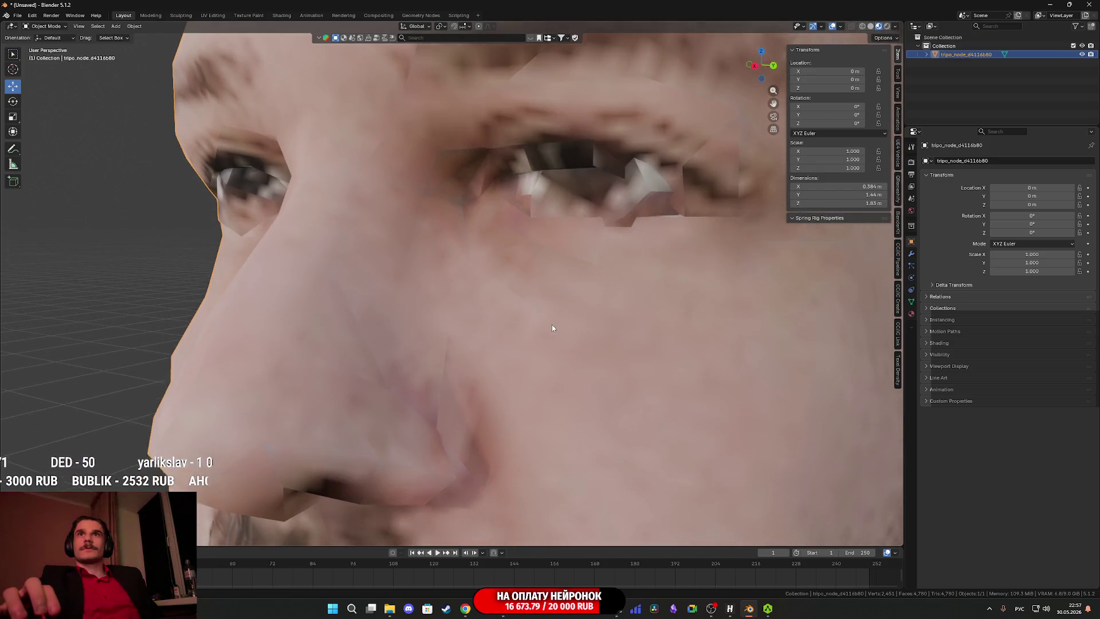
mouse_move(559, 326)
left_mouse_down()
mouse_move(627, 342)
mouse_move(606, 338)
left_mouse_up()
scroll(620, 336, "up", 2)
scroll(620, 336, "down", 2)
scroll(621, 338, "up", 2)
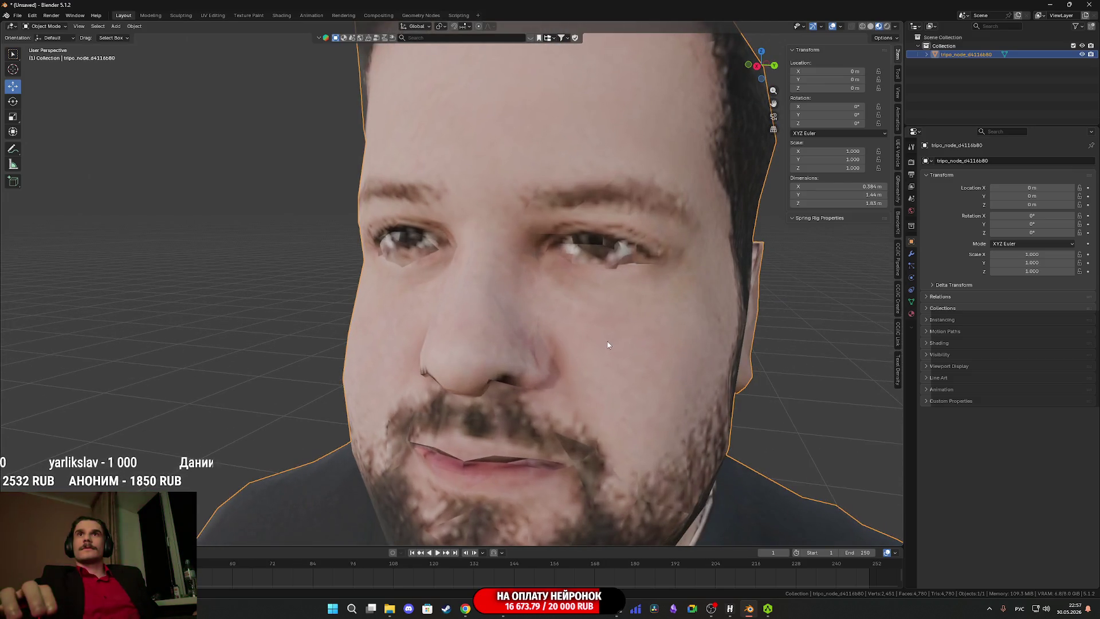
Shift the eye-edge vertices slightly along X and return to viewing the whole figure.
key("Tab")
scroll(607, 338, "up", 1)
scroll(584, 337, "up", 2)
scroll(583, 337, "up", 2)
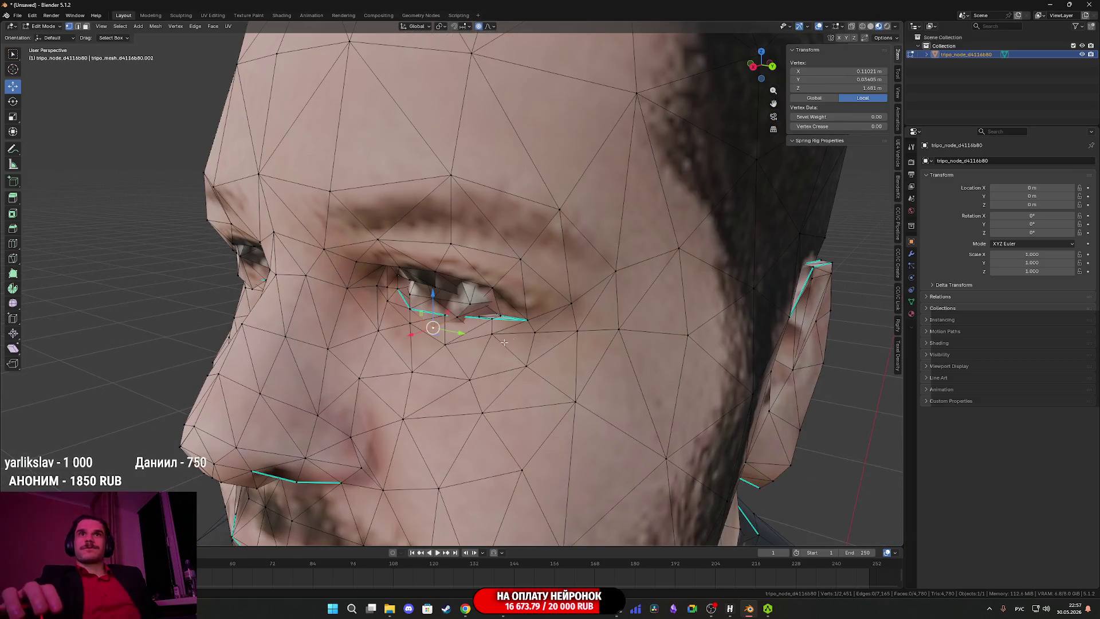
scroll(468, 349, "up", 2)
left_click_drag(399, 361, 396, 362)
left_click(386, 322)
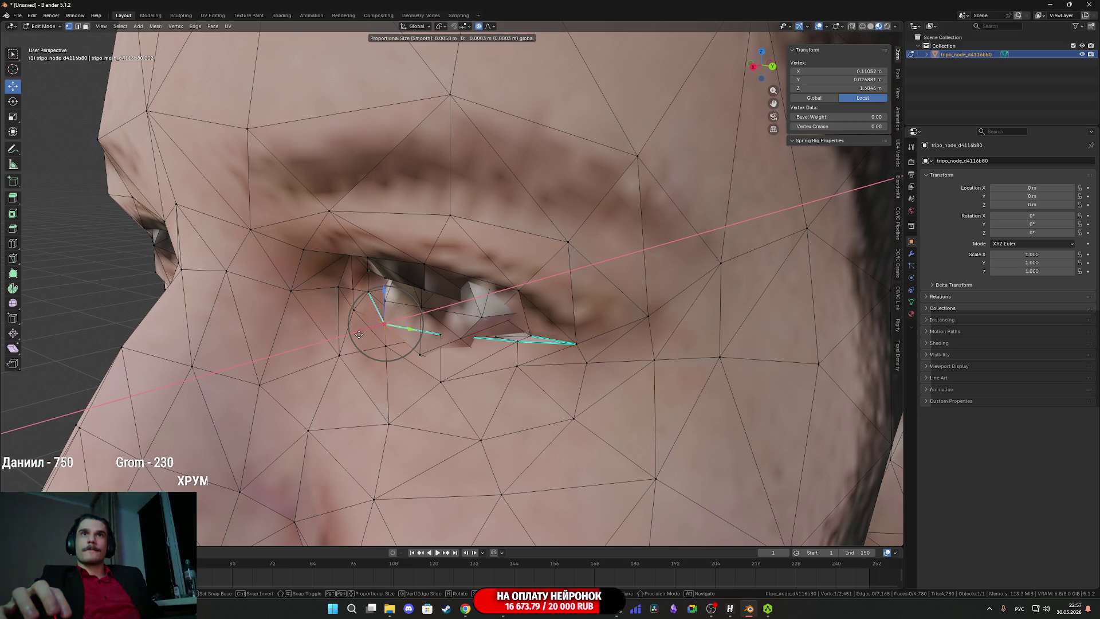
key("Tab")
scroll(491, 342, "down", 6)
scroll(492, 342, "down", 8)
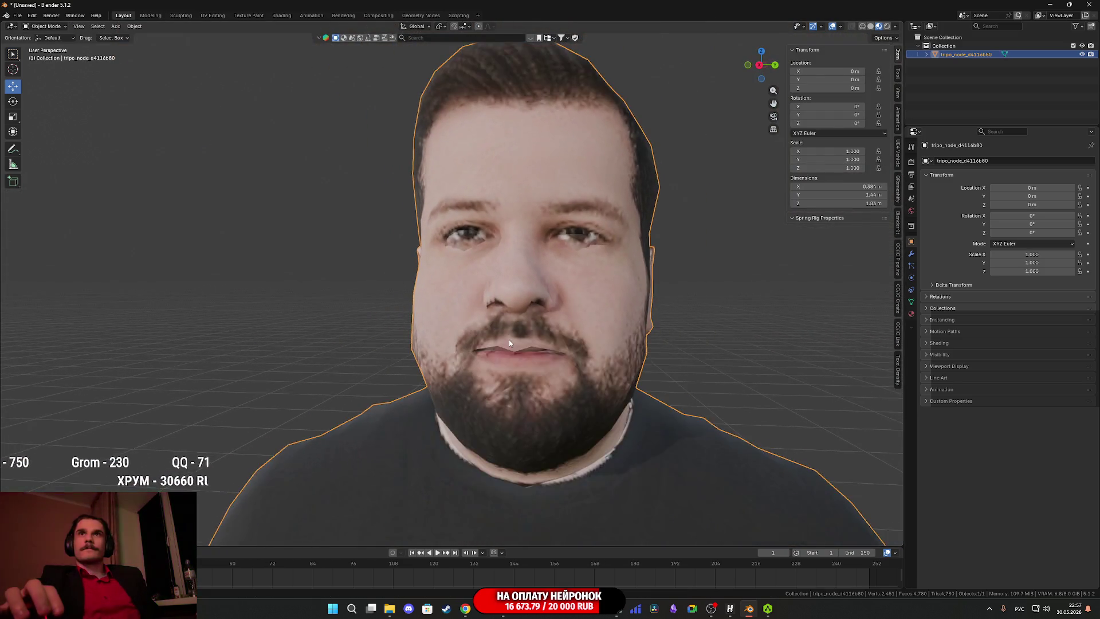
scroll(545, 346, "down", 4)
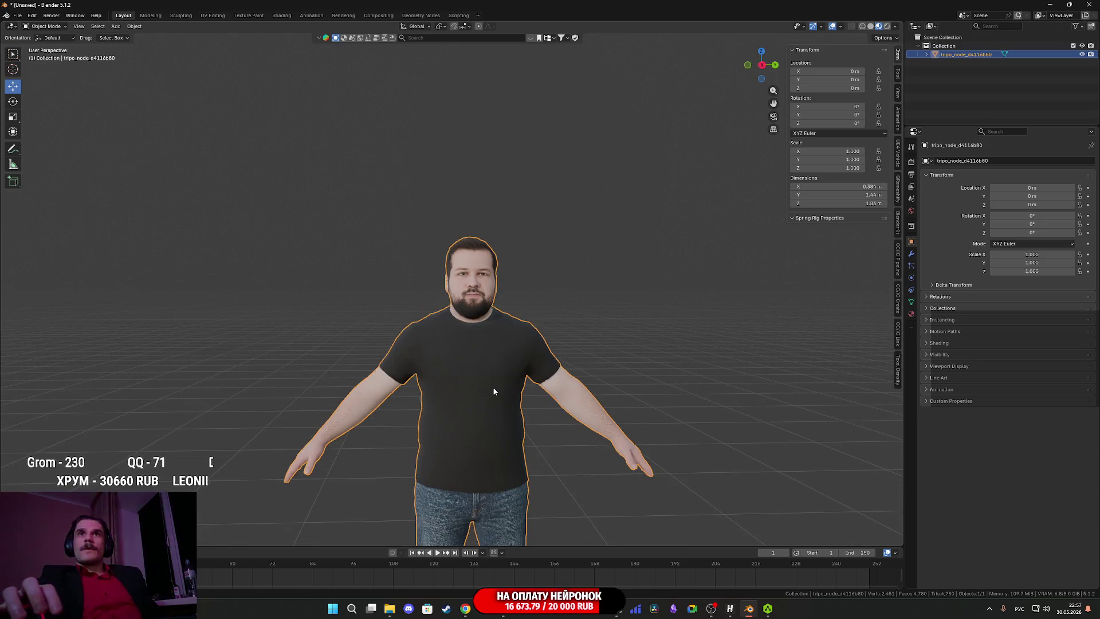
Export the eyelid-fixed character as FBX, overwriting Begemotov_M.fbx.
left_click(17, 16)
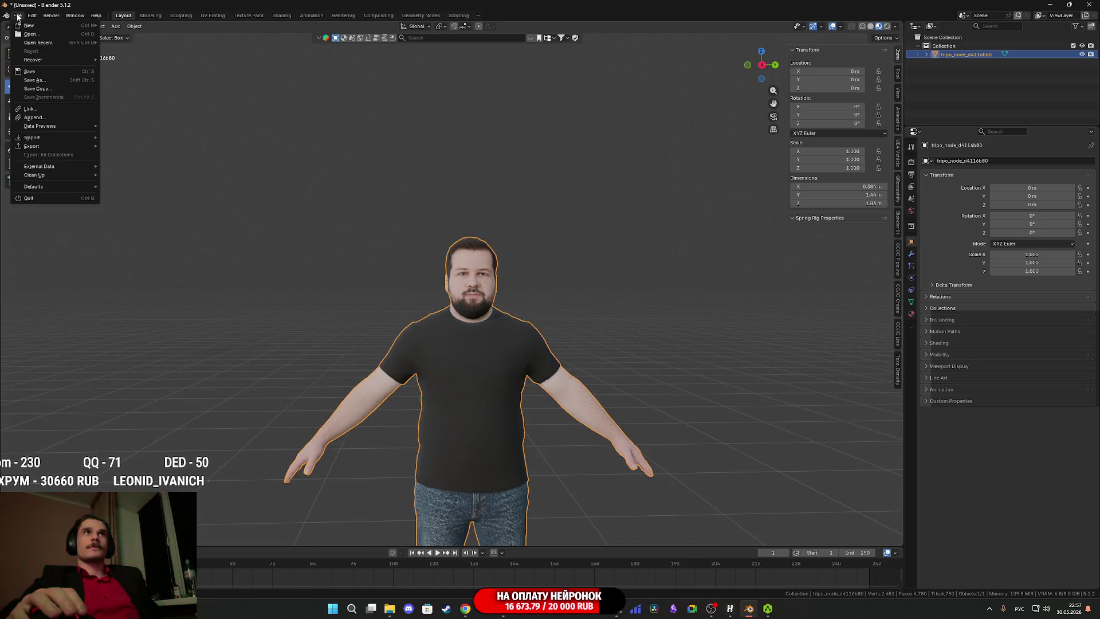
mouse_move(48, 146)
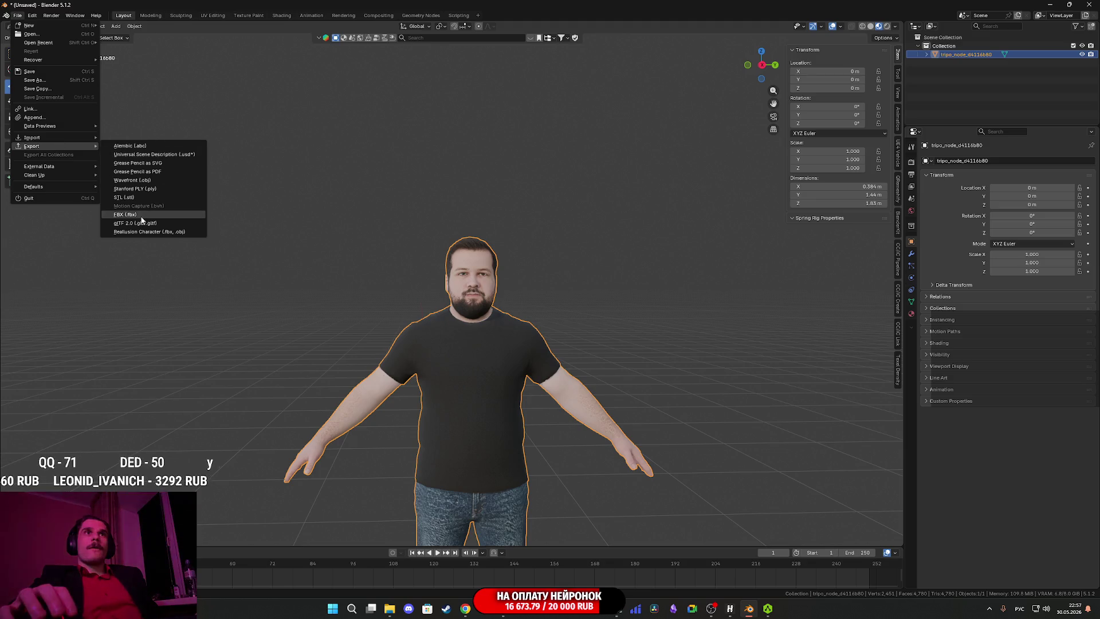
left_click(126, 214)
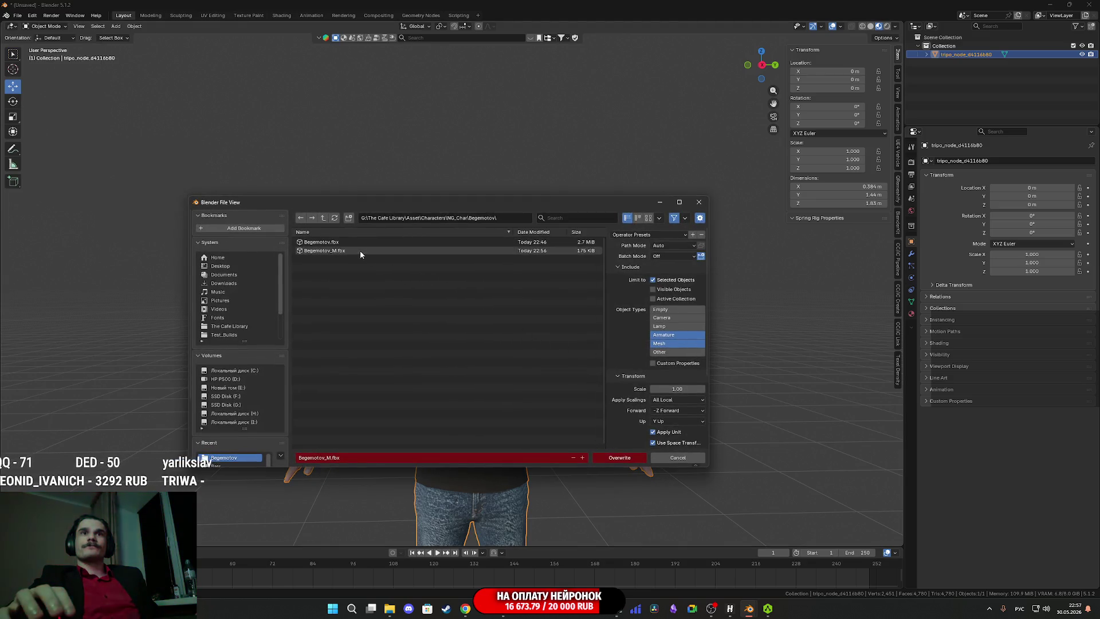
left_click(628, 458)
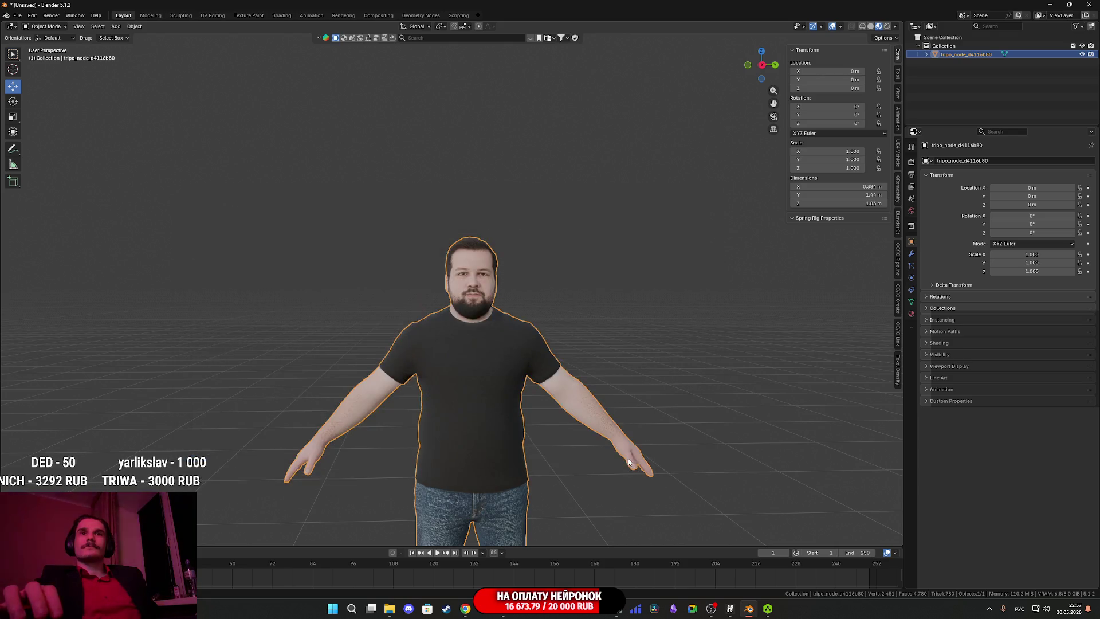
Close and relaunch AccuRIG, then drag in the newly exported character FBX.
left_click(1049, 5)
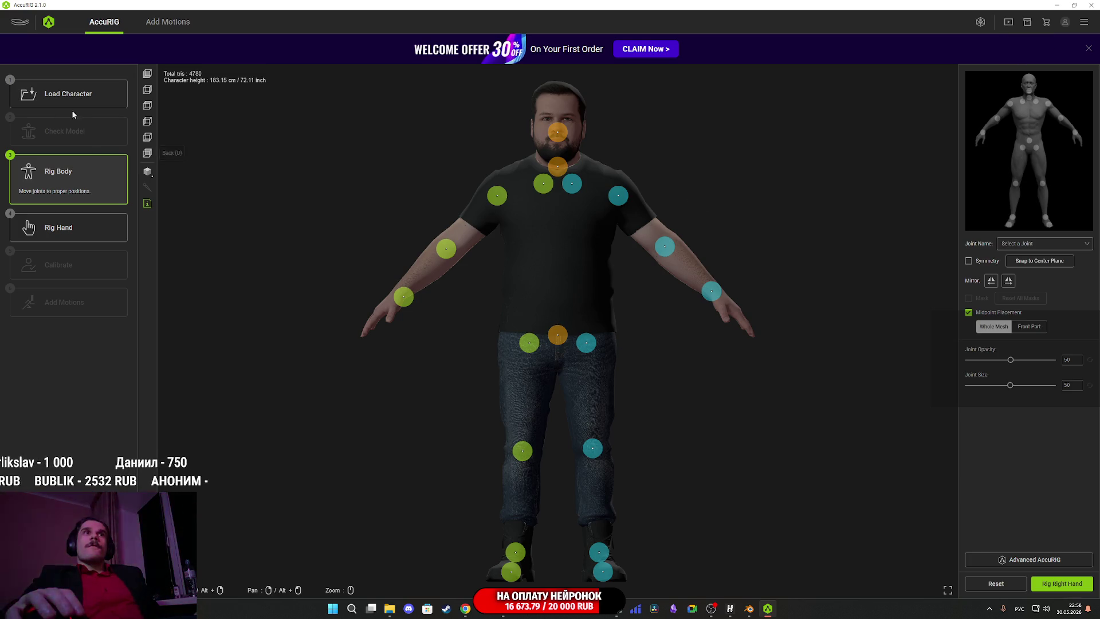
left_click(85, 96)
left_click(1091, 5)
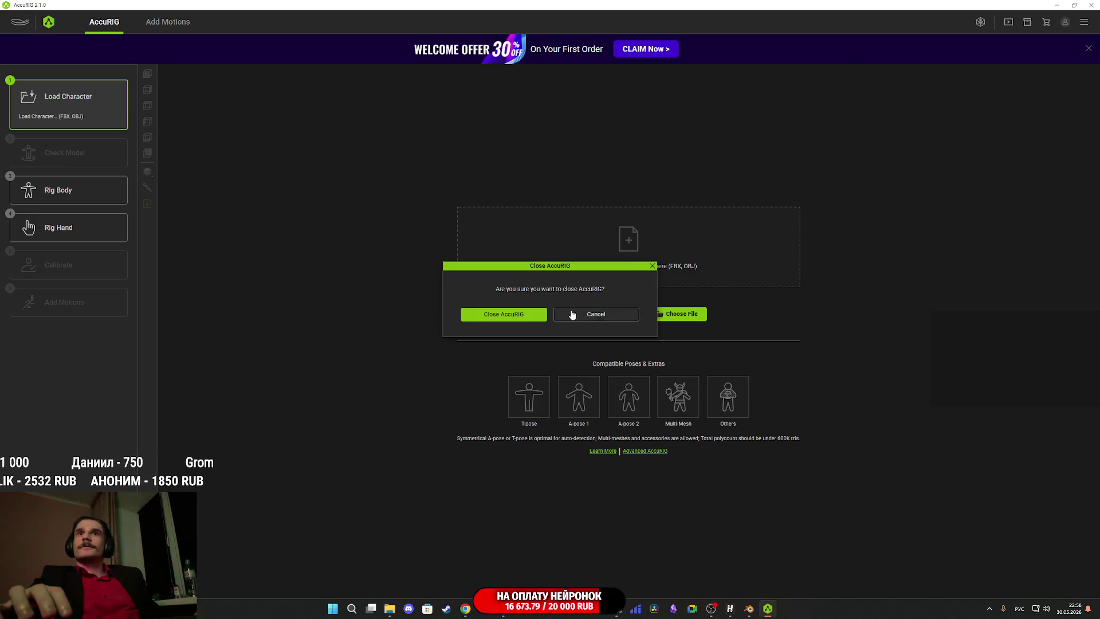
left_click(525, 316)
double_click(946, 484)
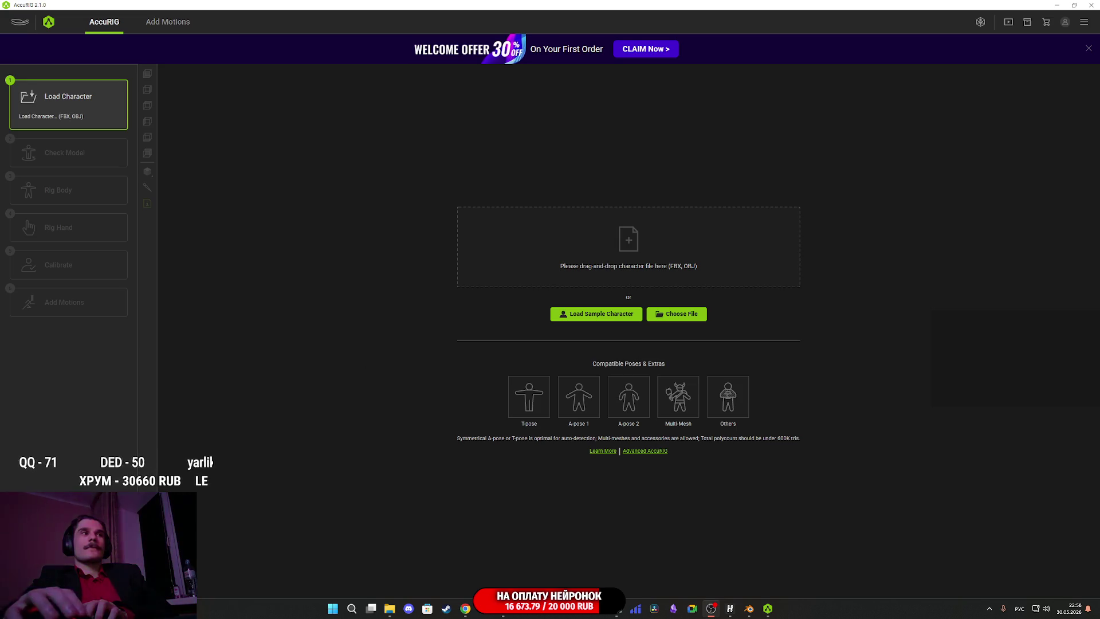
mouse_move(1099, 298)
left_mouse_down()
mouse_move(712, 294)
mouse_move(685, 263)
left_mouse_up()
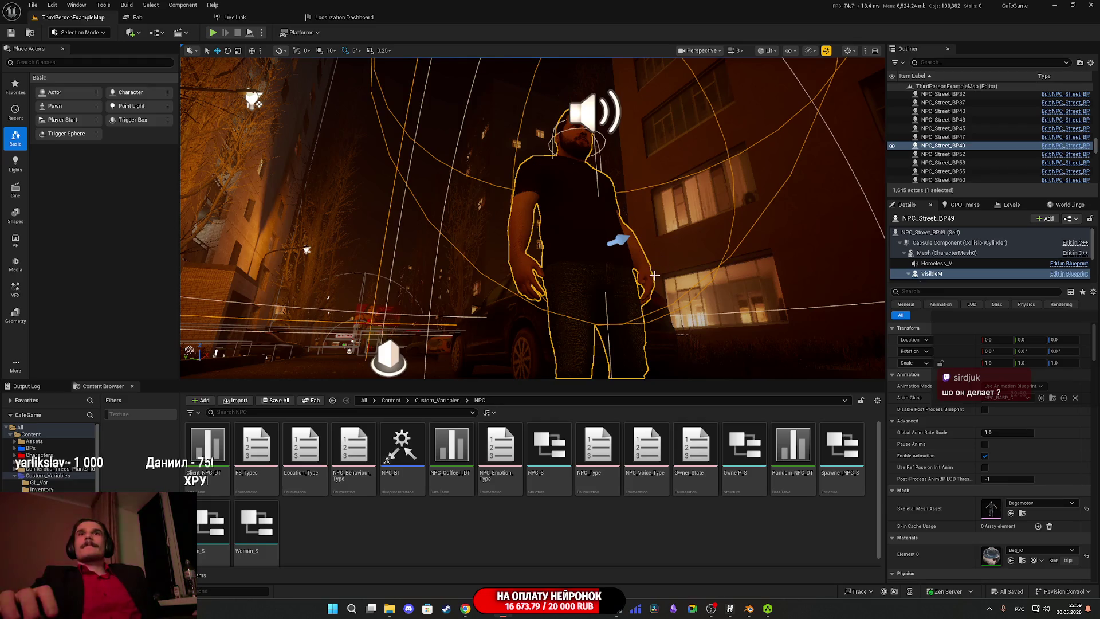
Switch from the Unreal level editor back to AccuRIG's model check.
left_click(767, 609)
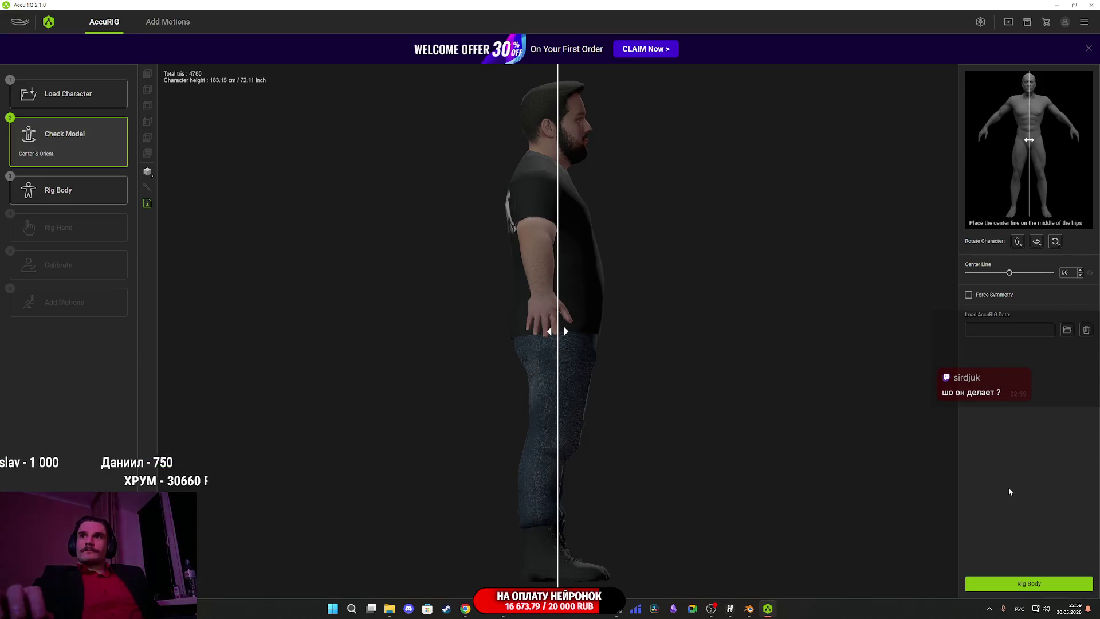
Rotate the character to face front and run Rig Body to place the joints.
left_click(1037, 241)
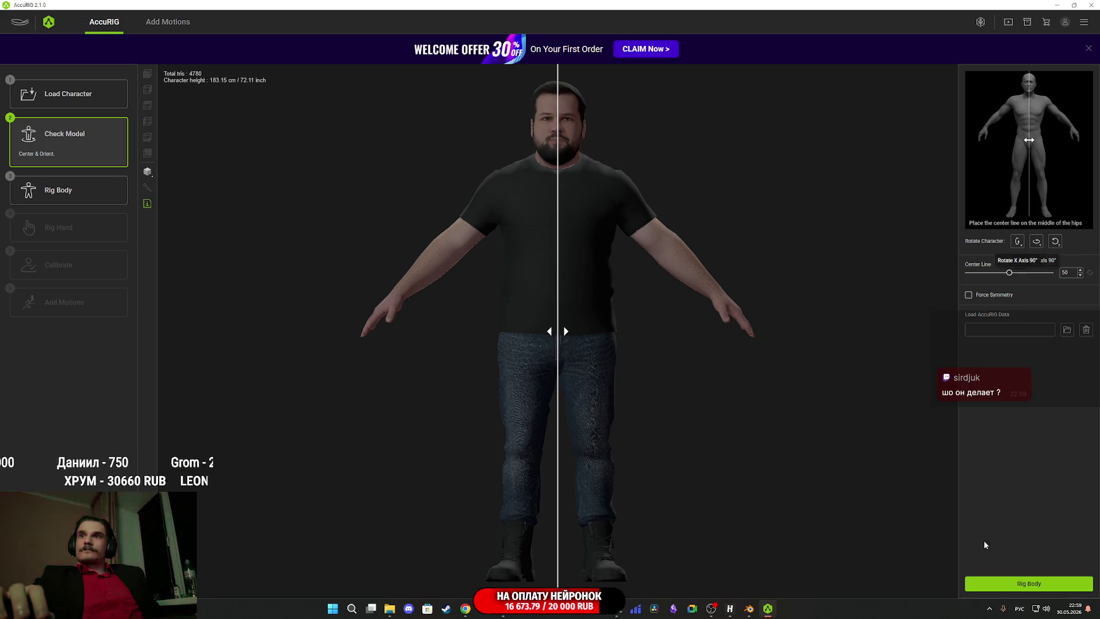
left_click(1029, 584)
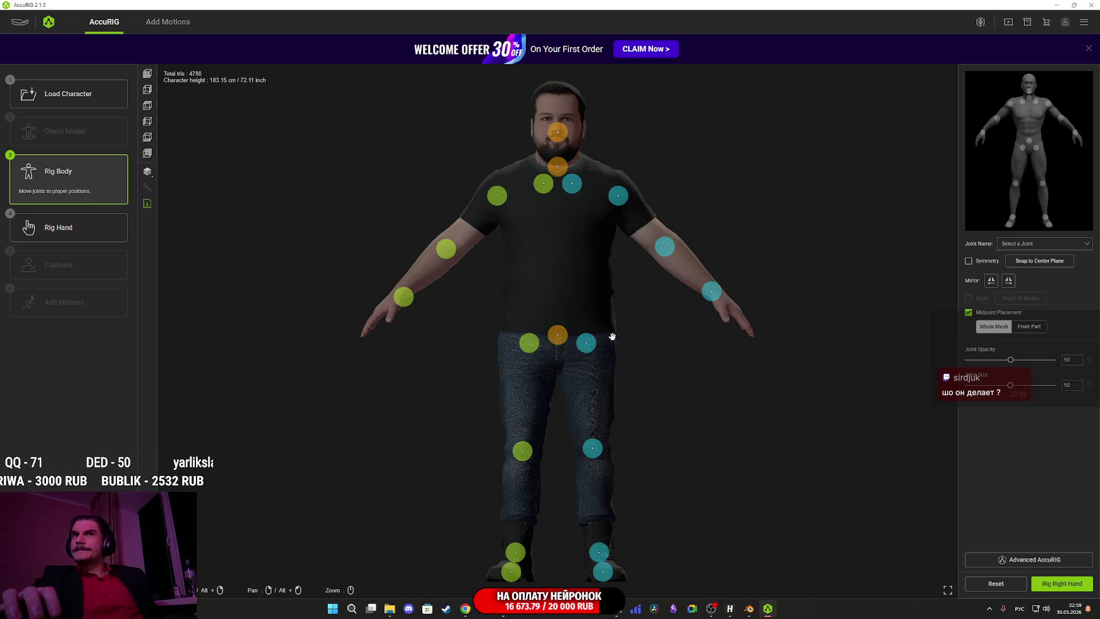
Turn on Symmetry and reposition the pelvis, hip and knee joints.
left_click(969, 262)
scroll(589, 366, "up", 3)
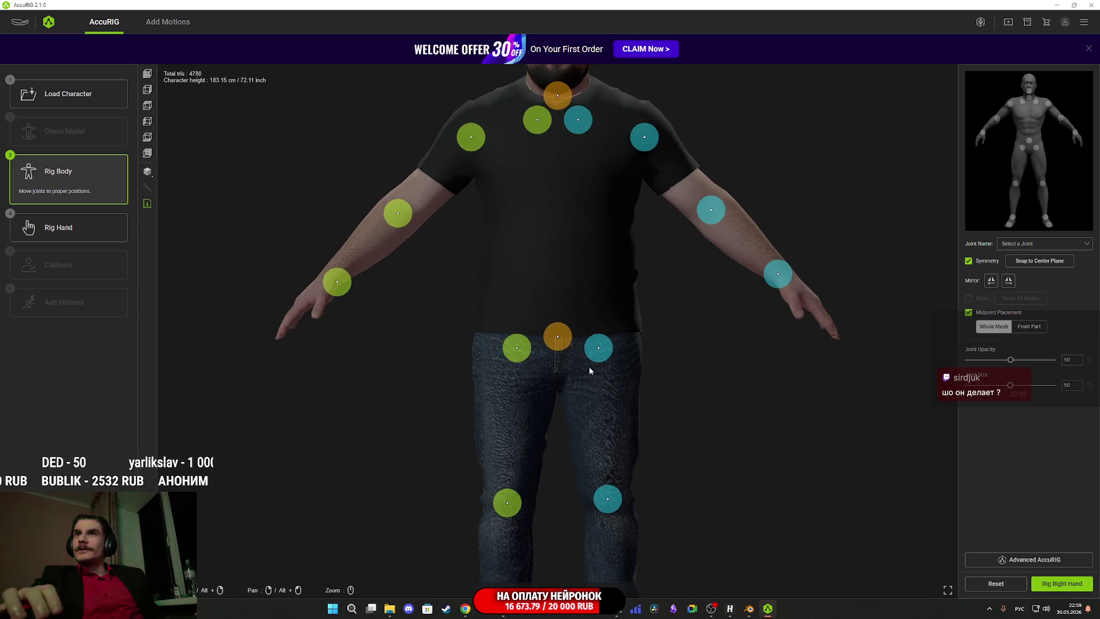
mouse_move(563, 354)
left_mouse_down()
mouse_move(571, 335)
mouse_move(617, 362)
left_mouse_up()
left_click_drag(705, 373, 680, 300)
left_click_drag(644, 391, 648, 384)
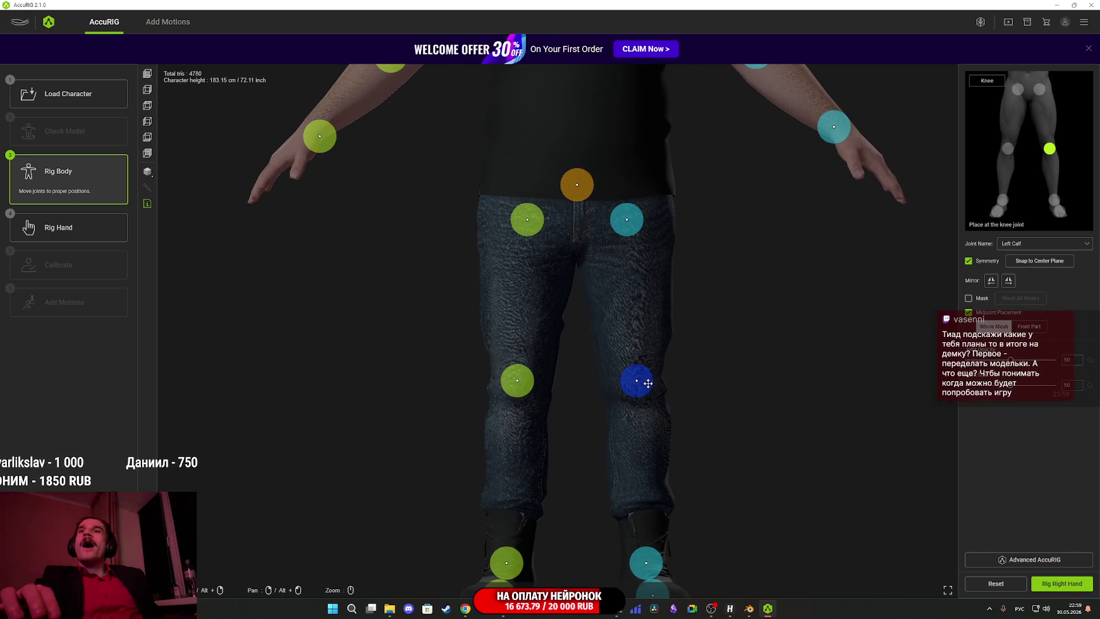
Move the ankle joints into the ankles, checking the feet from the side.
left_click_drag(722, 433, 716, 357)
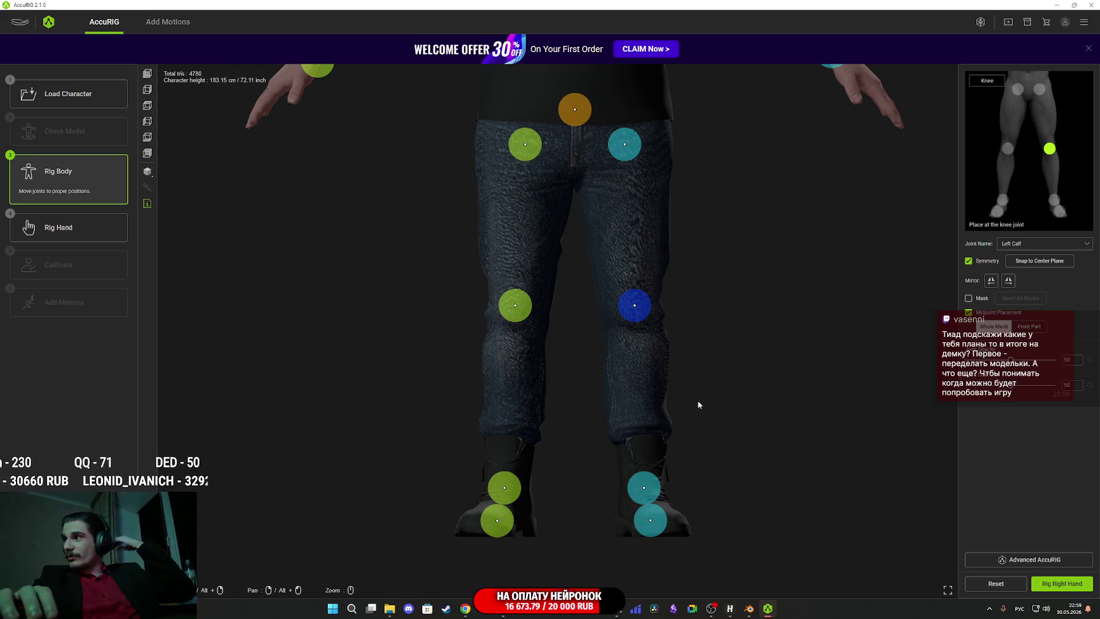
mouse_move(694, 404)
left_mouse_down()
mouse_move(629, 433)
mouse_move(575, 427)
mouse_move(717, 450)
mouse_move(793, 397)
mouse_move(790, 429)
mouse_move(774, 430)
mouse_move(814, 460)
mouse_move(843, 461)
left_mouse_up()
left_click(676, 445)
left_click_drag(664, 425, 707, 418)
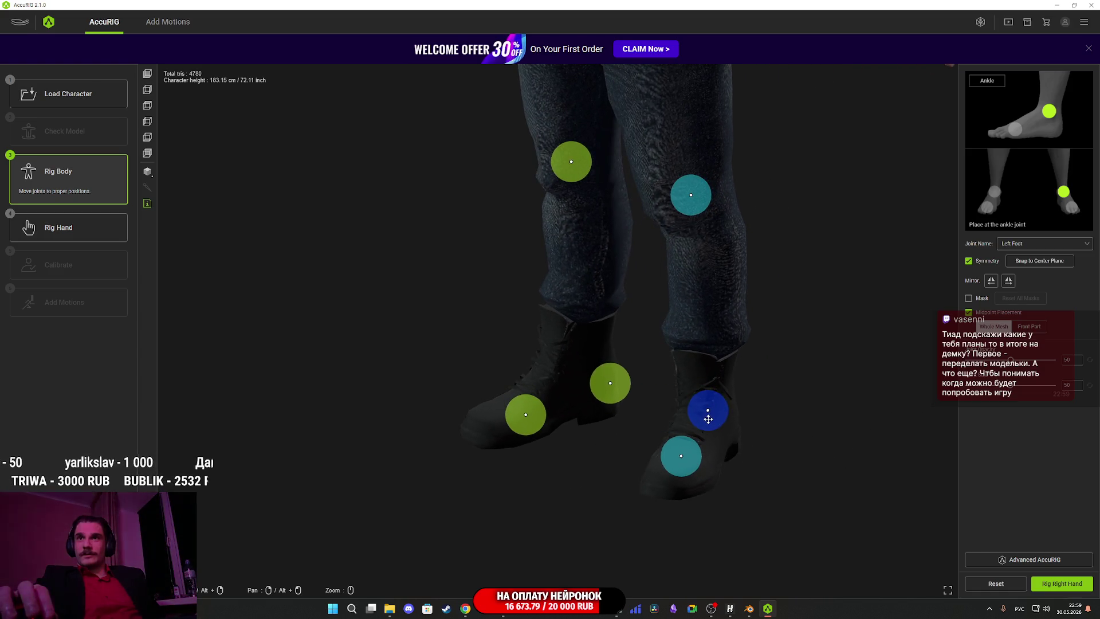
mouse_move(793, 415)
left_mouse_down()
mouse_move(717, 394)
mouse_move(748, 400)
mouse_move(712, 422)
mouse_move(735, 429)
mouse_move(709, 432)
mouse_move(845, 297)
mouse_move(791, 511)
mouse_move(737, 381)
mouse_move(732, 394)
mouse_move(761, 410)
mouse_move(697, 298)
mouse_move(724, 388)
mouse_move(810, 381)
mouse_move(644, 418)
mouse_move(680, 386)
mouse_move(592, 449)
mouse_move(606, 412)
mouse_move(593, 426)
mouse_move(597, 387)
left_mouse_up()
Adjust the wrist, left elbow and left shoulder joints from a front view.
left_click(597, 387)
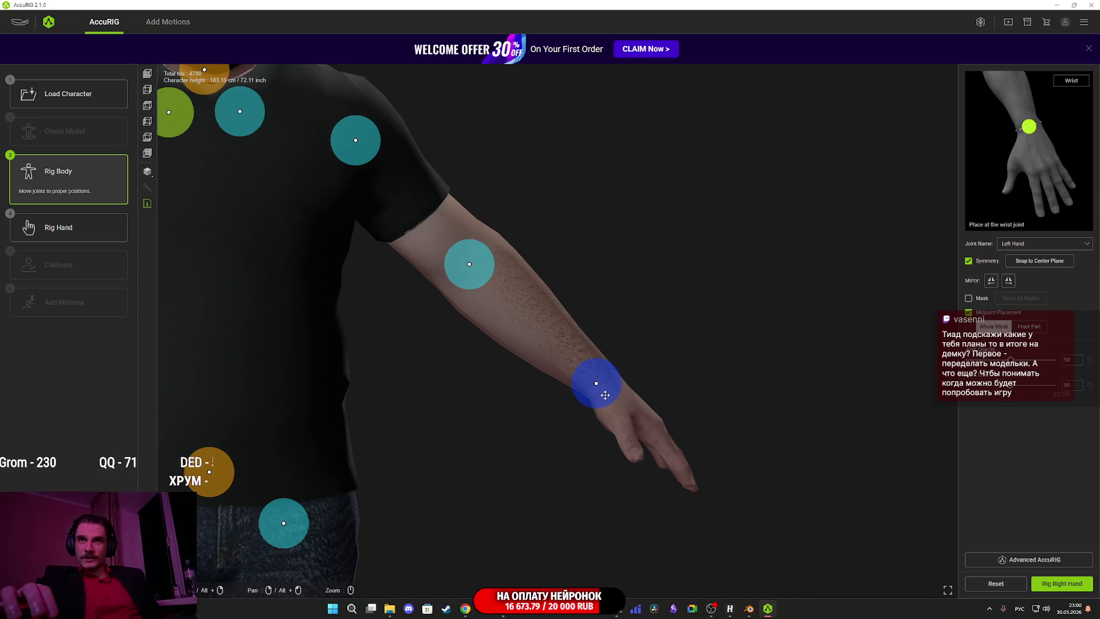
left_click_drag(609, 309, 672, 380)
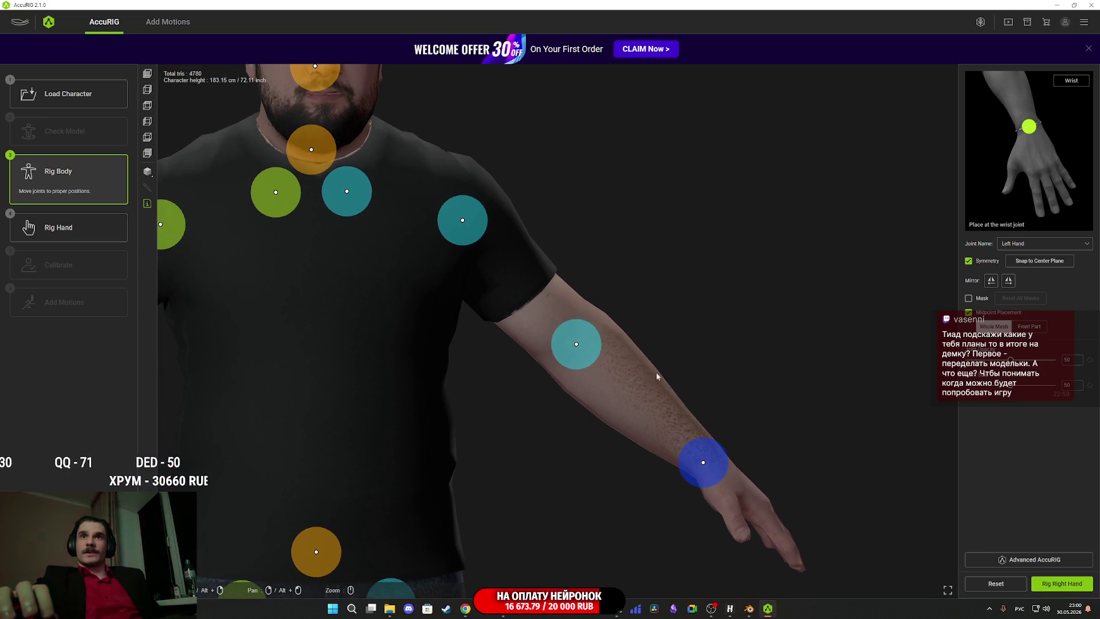
left_click(575, 344)
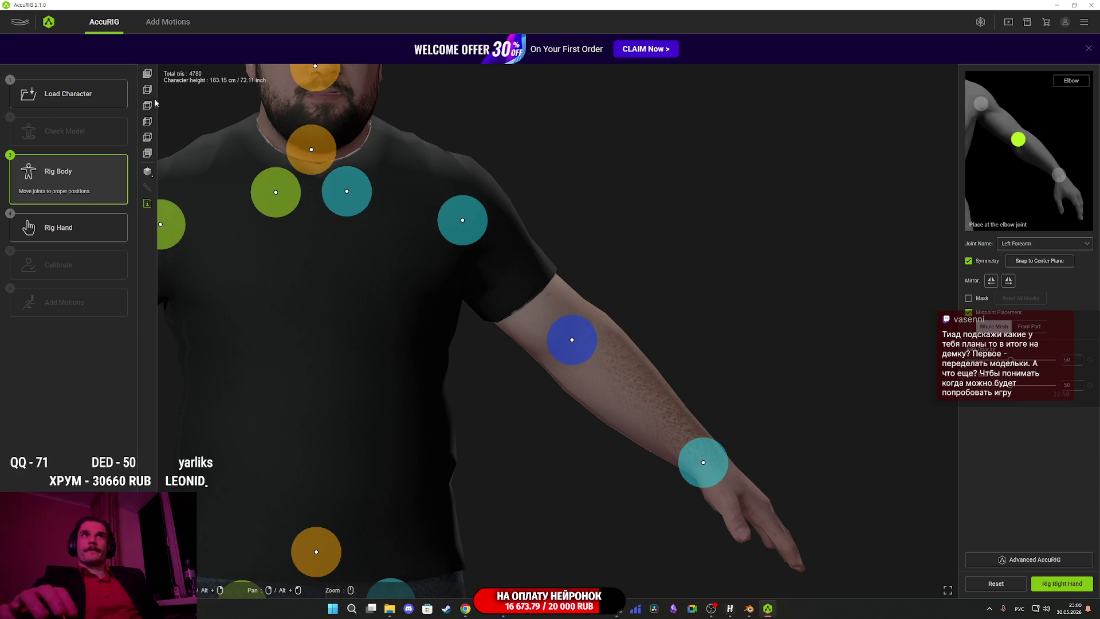
left_click(148, 73)
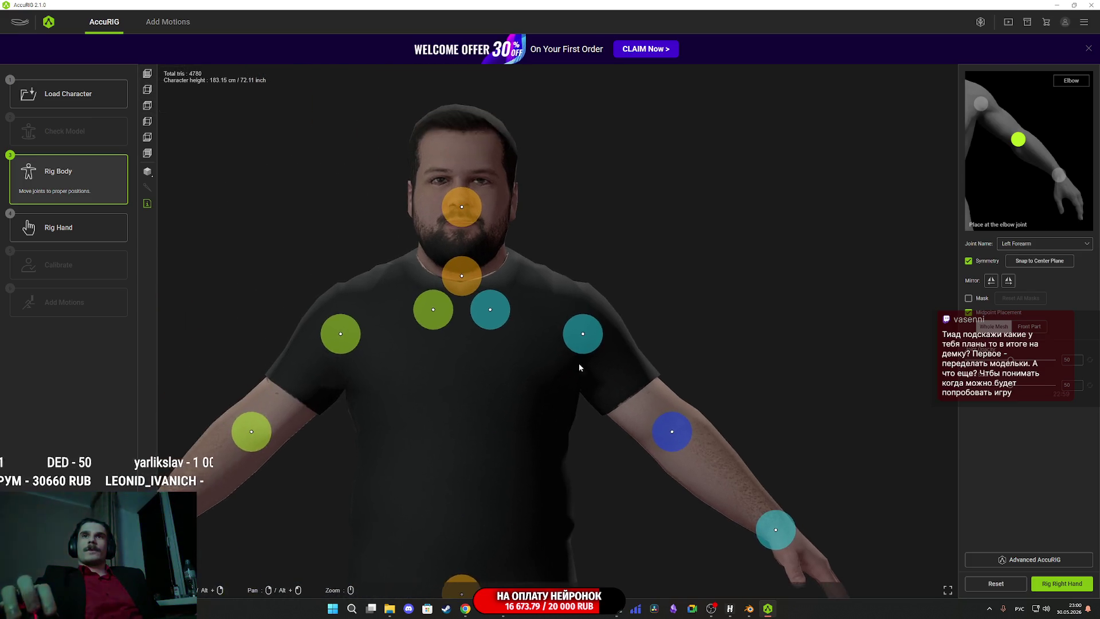
scroll(575, 371, "up", 3)
left_click(612, 339)
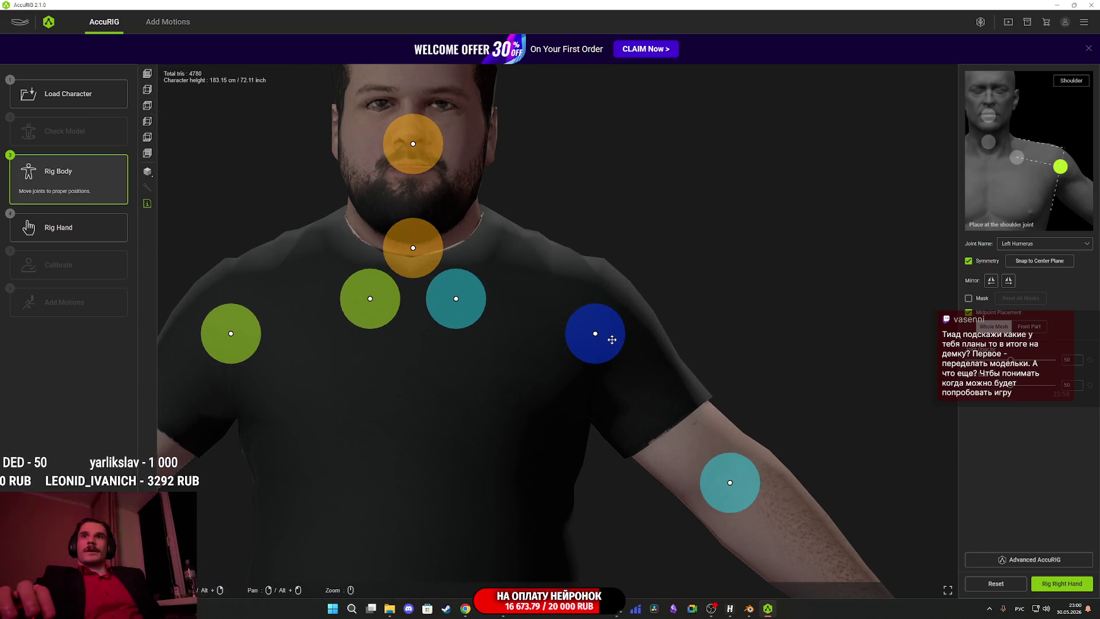
scroll(630, 235, "down", 3)
Raise the clavicle, nudge the neck down, lower the head joint, then start Rig Right Hand.
mouse_move(569, 316)
left_mouse_down()
mouse_move(582, 287)
mouse_move(611, 295)
left_mouse_up()
left_click_drag(534, 275, 533, 278)
left_click_drag(528, 168, 532, 188)
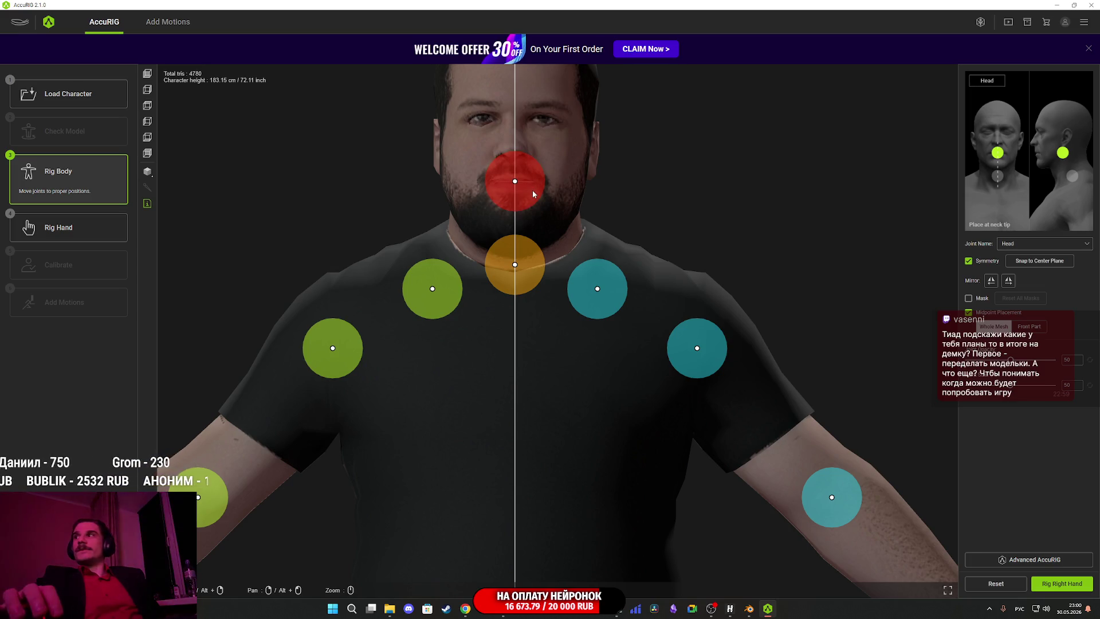
mouse_move(682, 221)
left_mouse_down()
mouse_move(570, 246)
mouse_move(523, 234)
mouse_move(619, 241)
left_mouse_up()
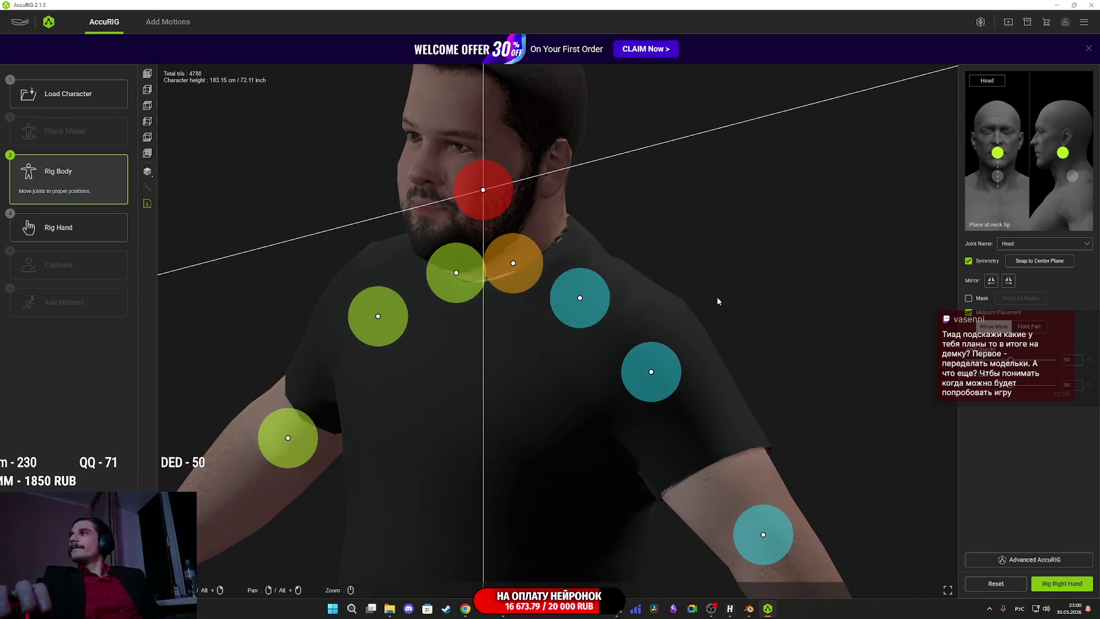
left_click(1060, 586)
Confirm the finger count, check the right hand's pinky joints, then move on to the left hand.
left_click(524, 355)
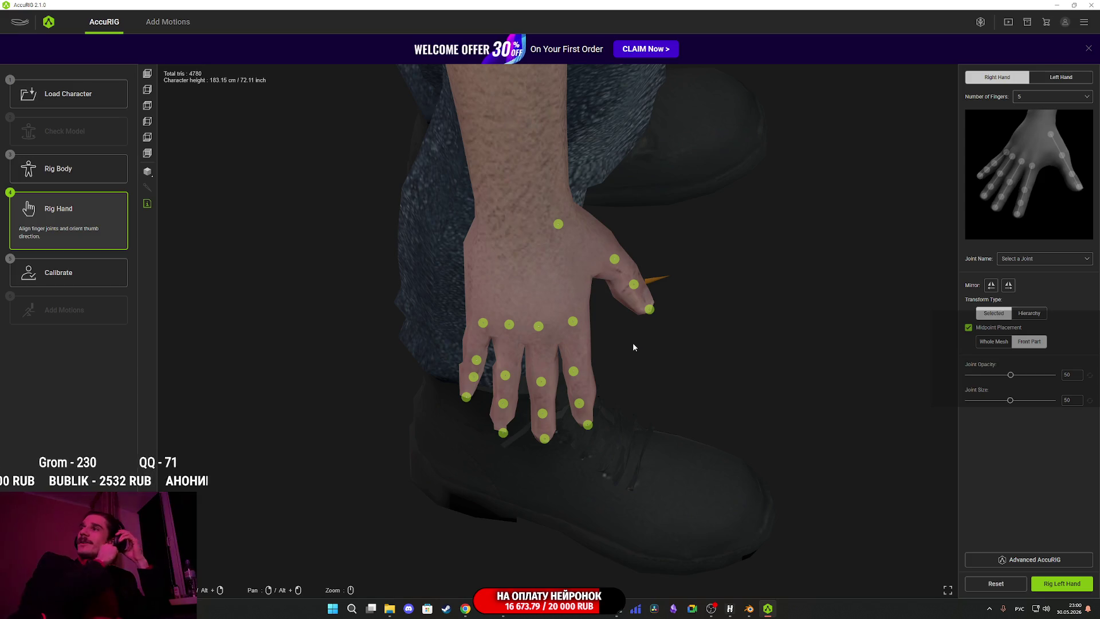
mouse_move(698, 243)
left_mouse_down()
mouse_move(598, 267)
mouse_move(695, 290)
mouse_move(715, 285)
mouse_move(722, 254)
left_mouse_up()
left_click_drag(721, 251, 733, 266)
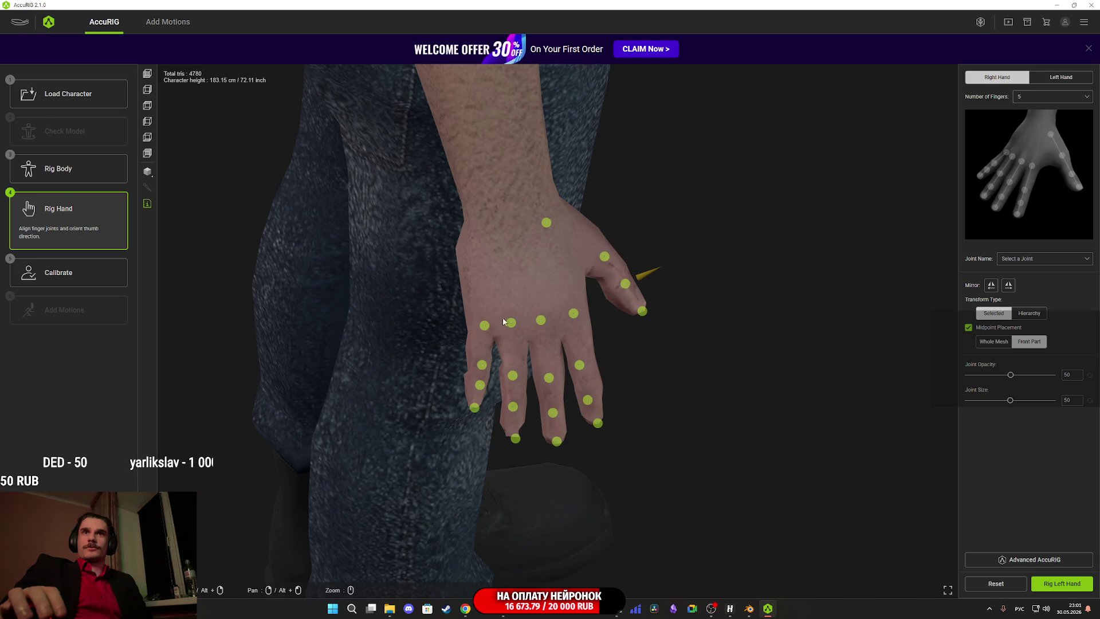
left_click(483, 329)
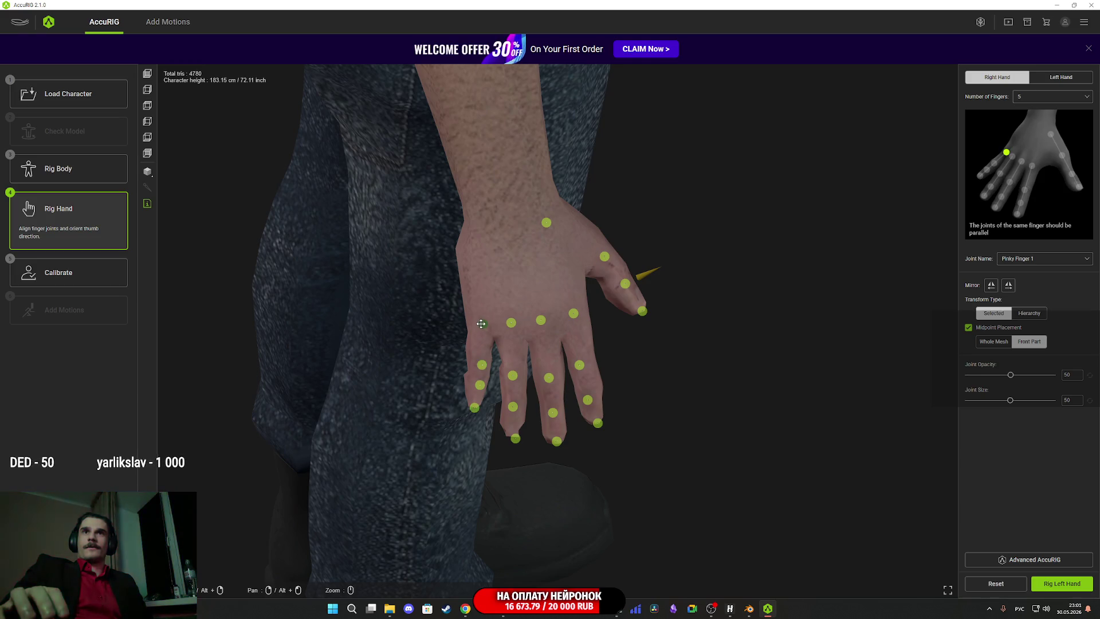
left_click(482, 365)
left_click(478, 383)
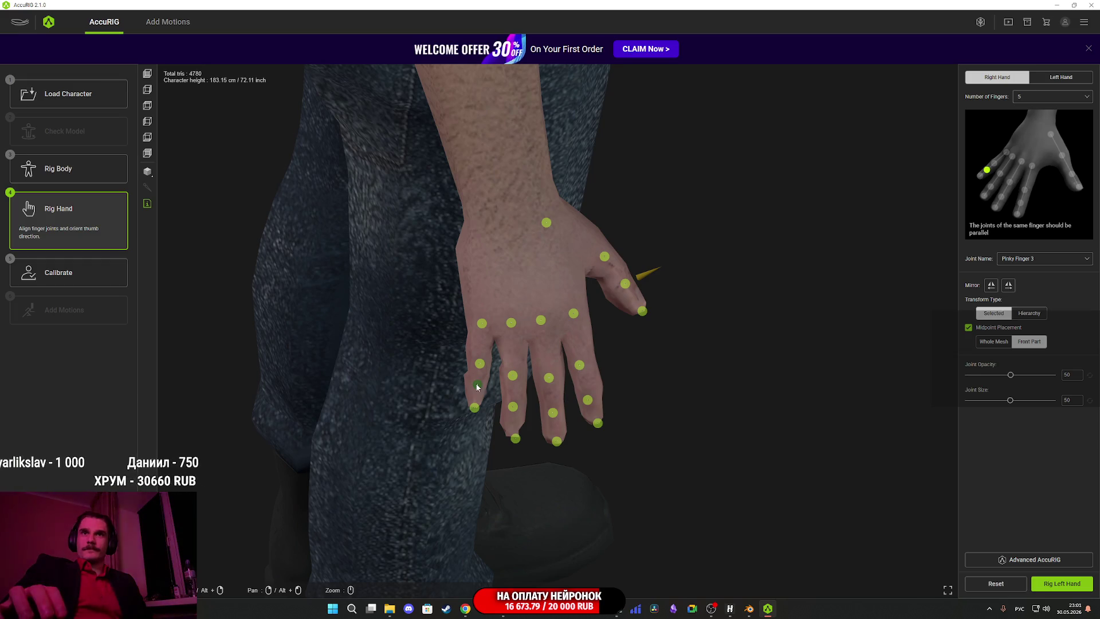
mouse_move(549, 384)
left_mouse_down()
mouse_move(524, 392)
mouse_move(533, 378)
mouse_move(525, 393)
mouse_move(754, 466)
left_mouse_up()
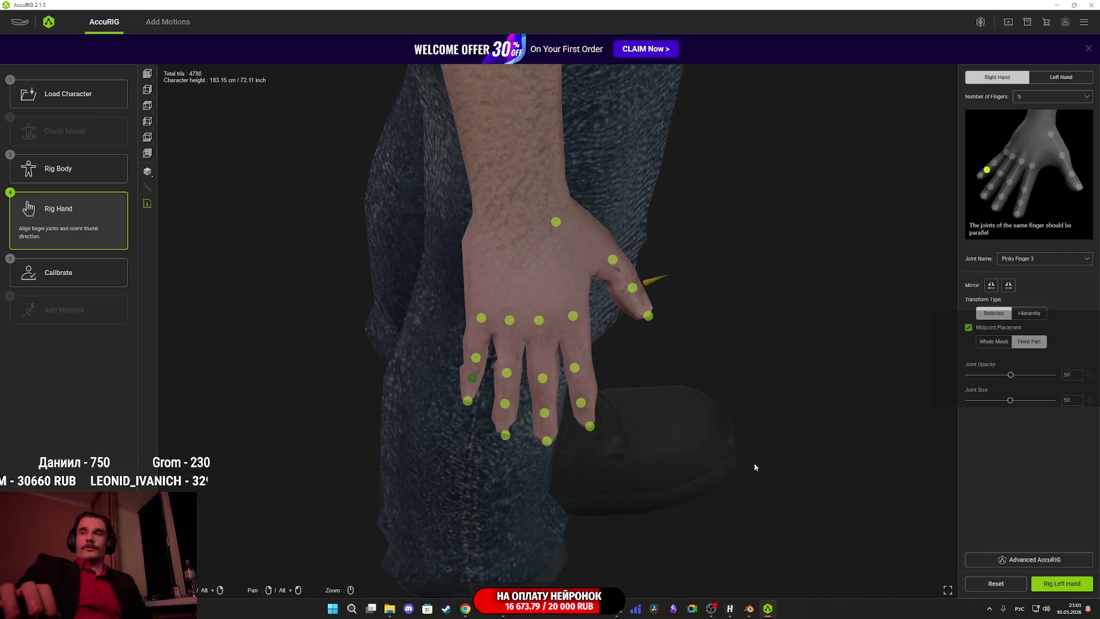
left_click(1047, 583)
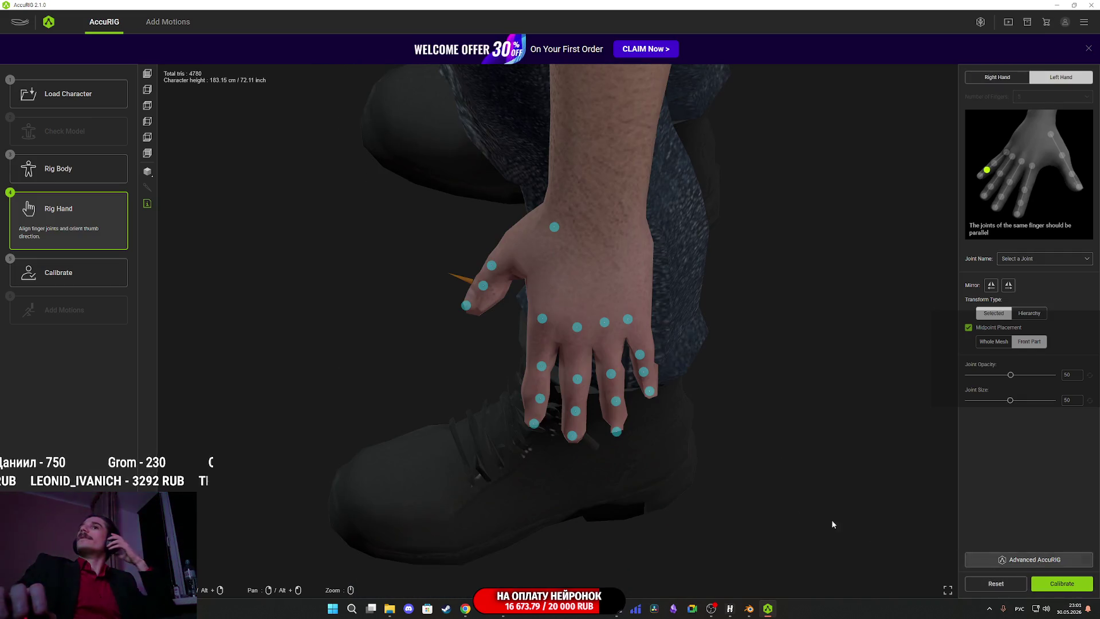
Reposition the left thumb's second, third and tip joints.
mouse_move(744, 409)
left_mouse_down()
mouse_move(730, 397)
mouse_move(855, 398)
mouse_move(874, 387)
left_mouse_up()
left_click_drag(492, 349, 484, 312)
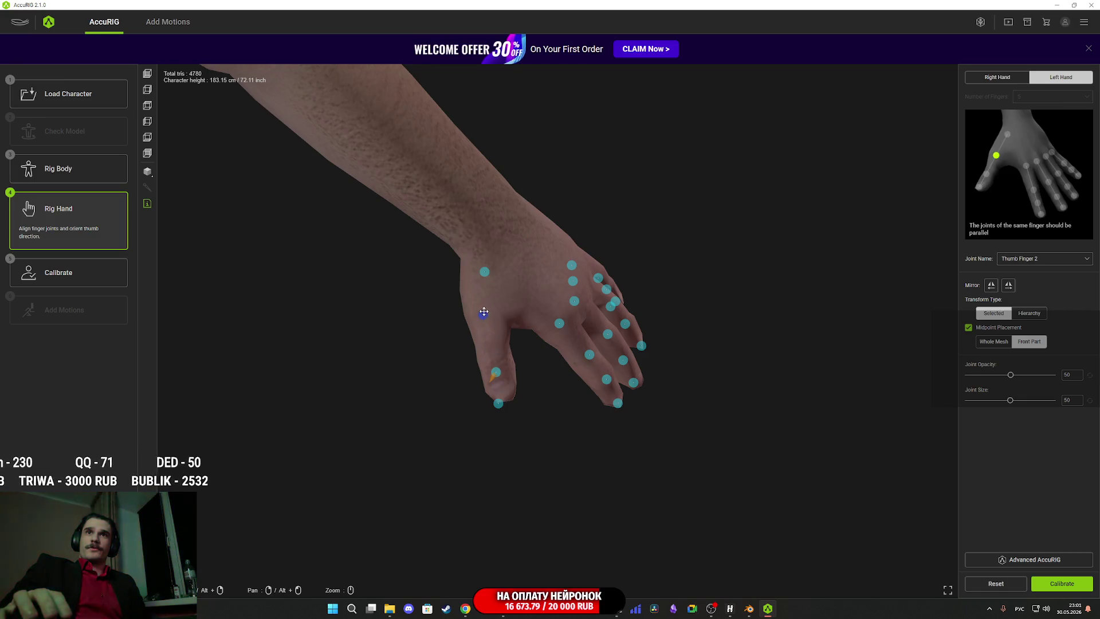
left_click_drag(501, 374, 496, 364)
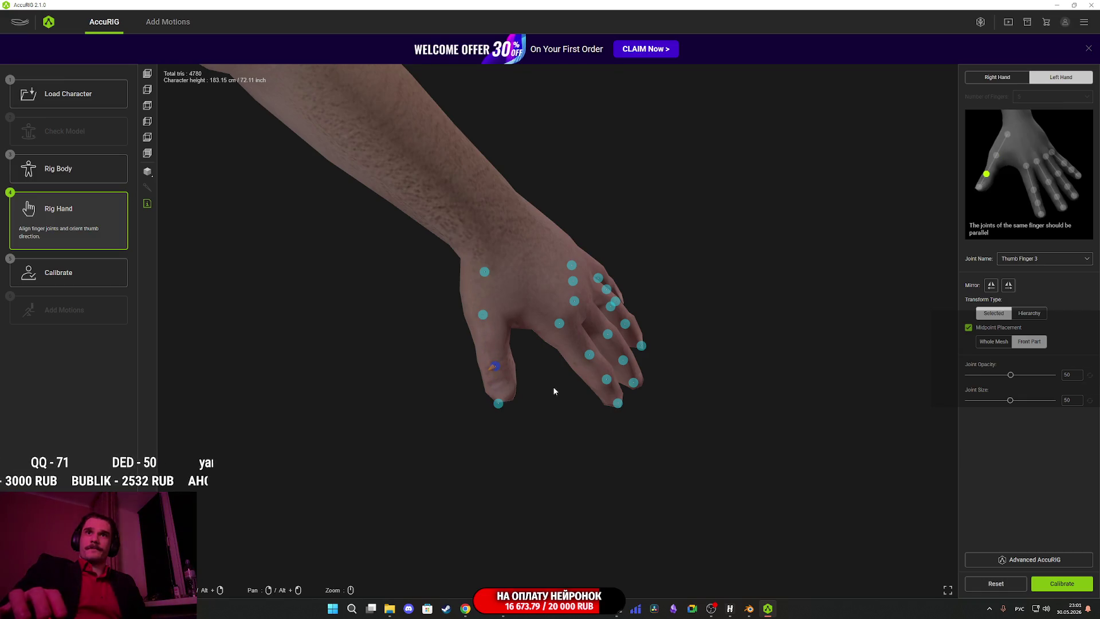
mouse_move(500, 407)
left_mouse_down()
mouse_move(582, 428)
mouse_move(575, 400)
mouse_move(430, 411)
mouse_move(500, 407)
left_mouse_up()
Nudge the left pinky joints right, select the pinky tip, and start calibration.
left_click_drag(627, 325, 639, 384)
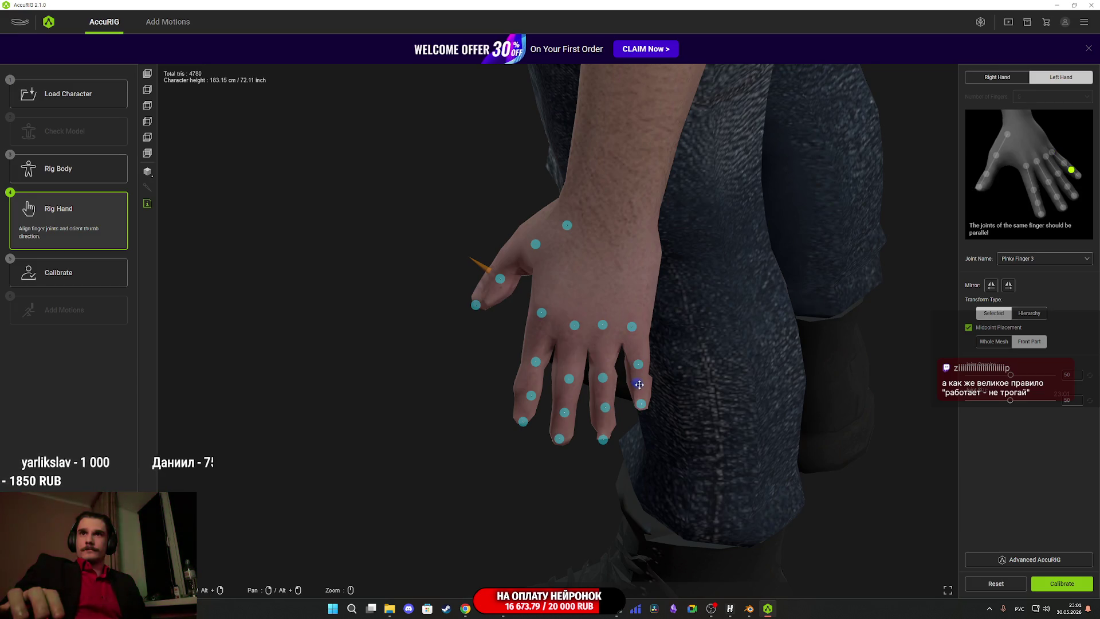
left_click(642, 404)
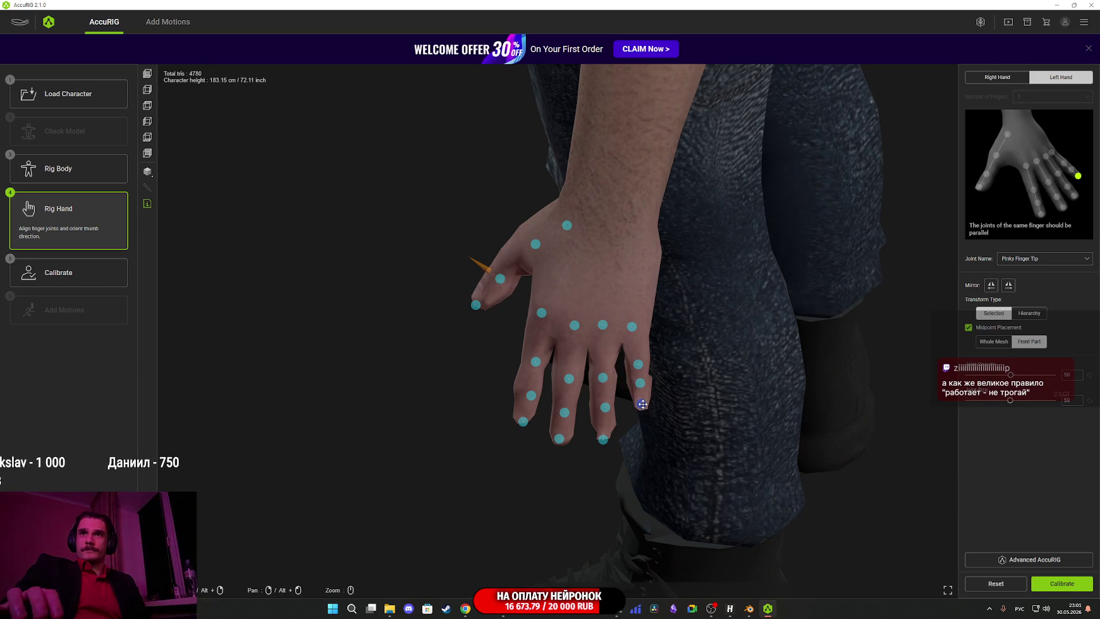
left_click(1063, 583)
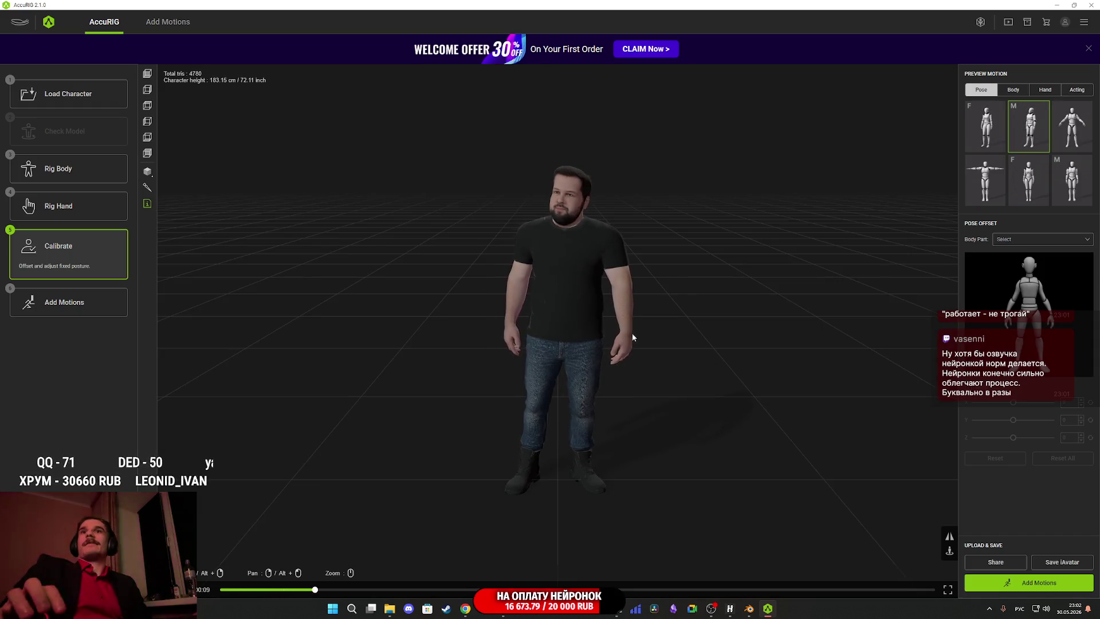
Zoom and orbit to inspect the calibrated character and its 'Escape from Zoo' shirt graphic.
scroll(634, 333, "up", 5)
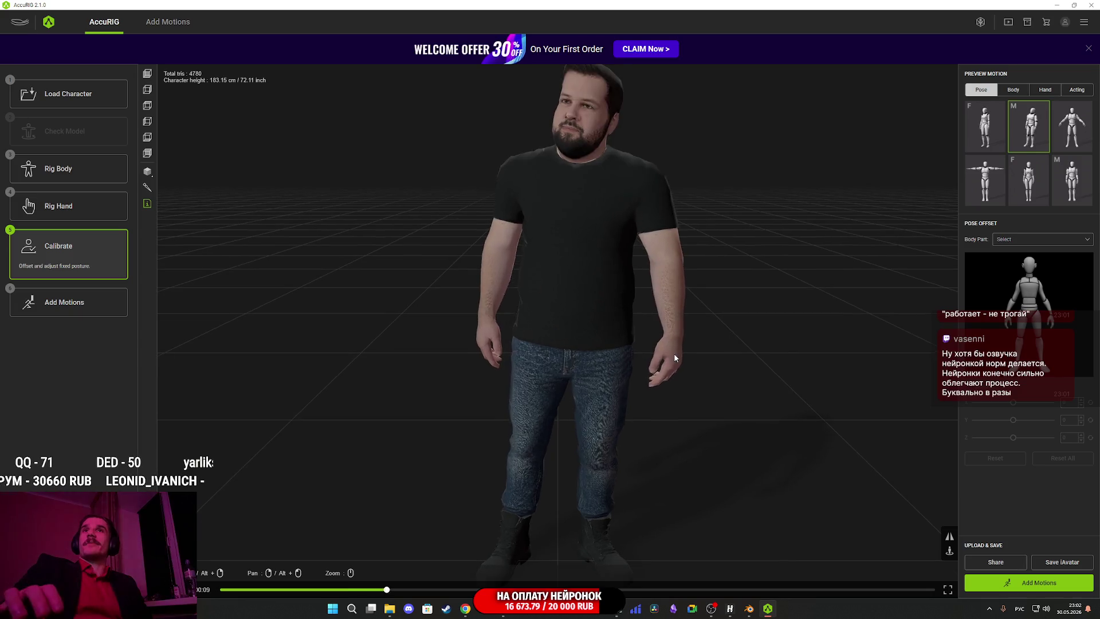
mouse_move(674, 358)
left_mouse_down()
mouse_move(687, 351)
mouse_move(429, 344)
mouse_move(650, 350)
left_mouse_up()
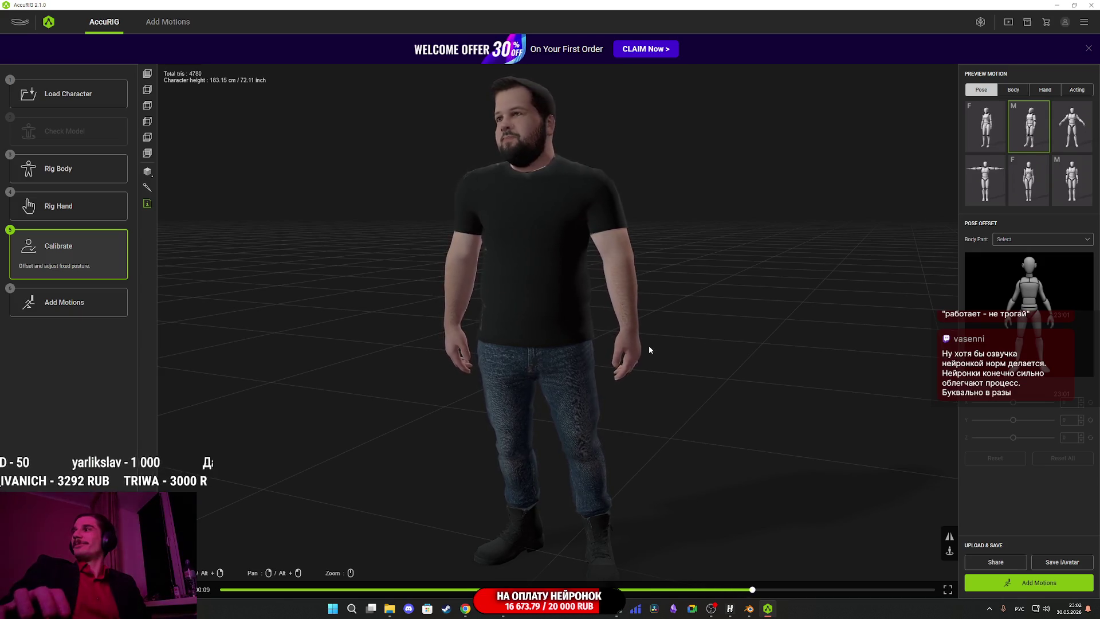
Preview an Idle motion, then open FBX Export Settings for Unreal (UE4 Skeleton), character only.
left_click(1040, 582)
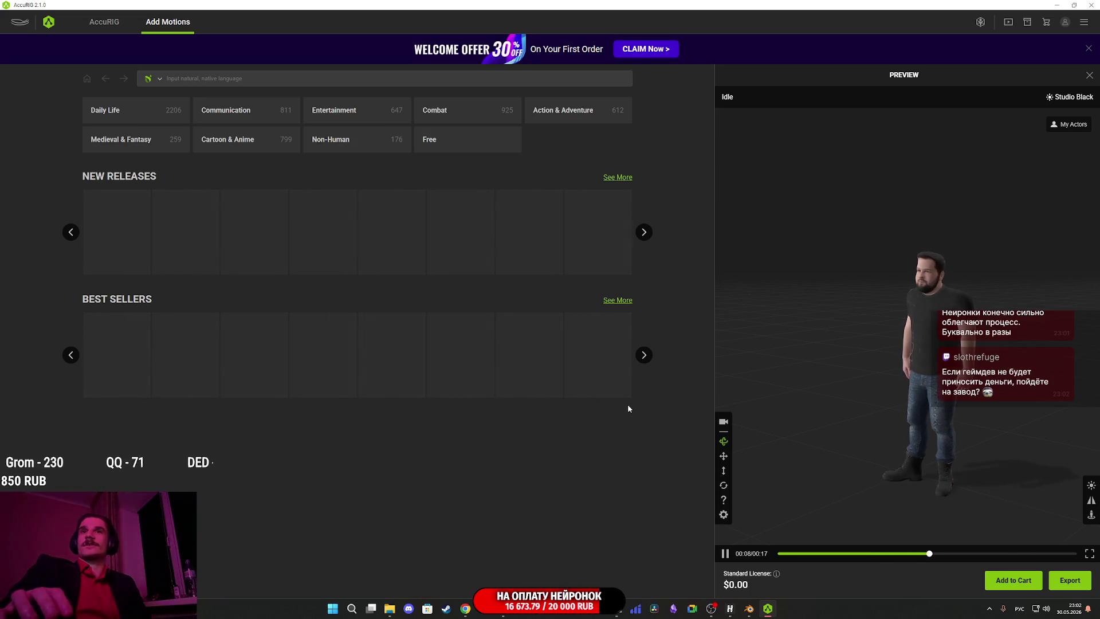
left_click(1070, 580)
left_click(570, 295)
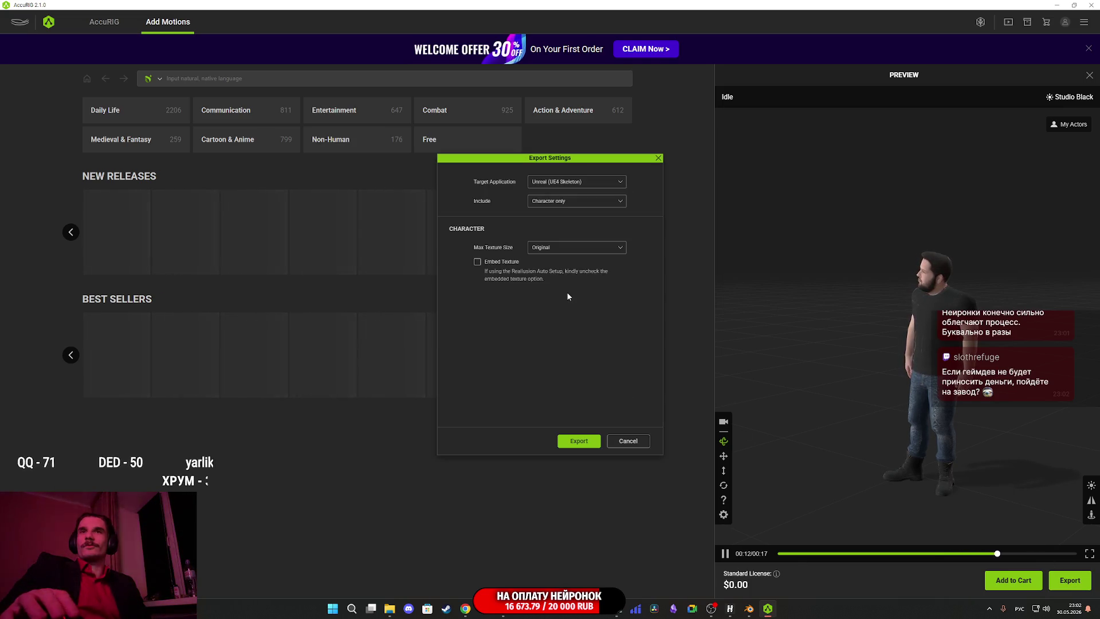
Export the rigged character as FBX, overwriting Begemotov.fbx, and return to Unreal Engine.
left_click(579, 441)
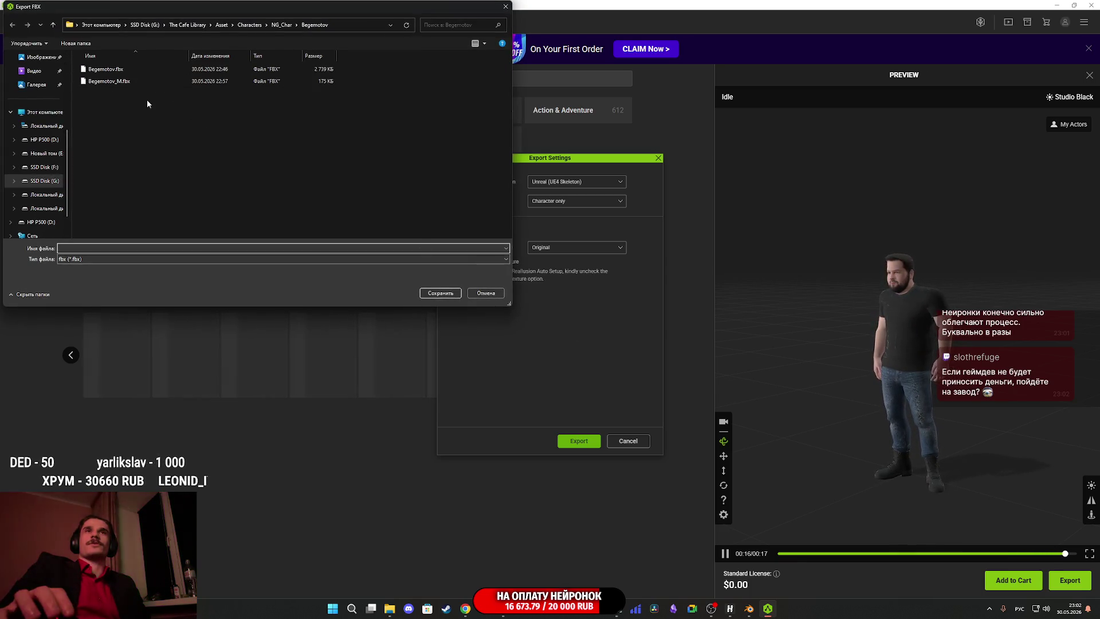
left_click(142, 69)
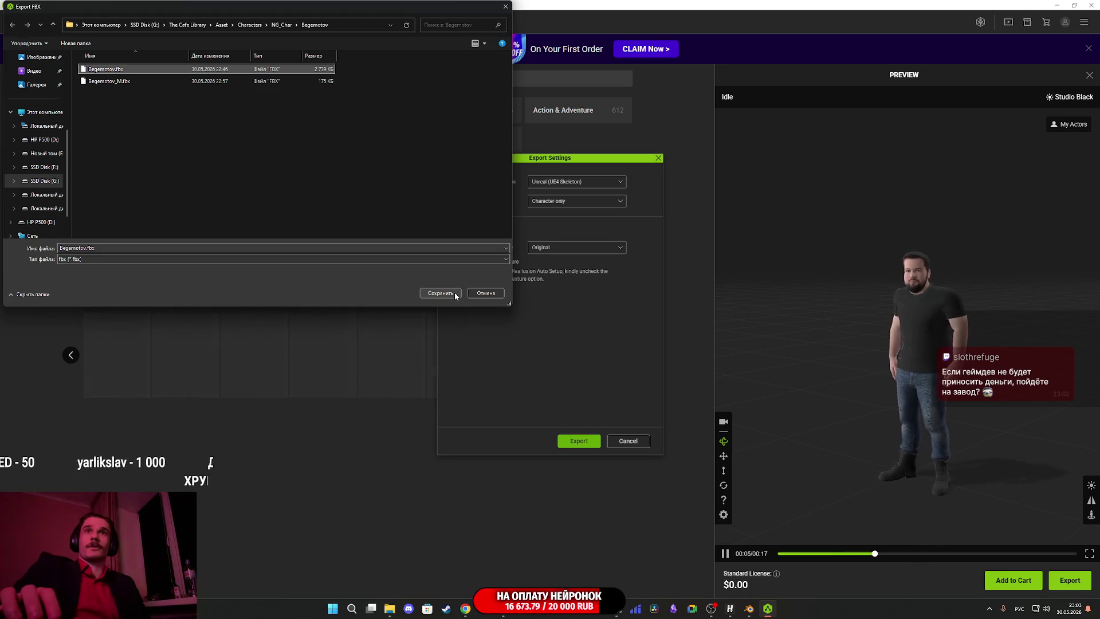
left_click(455, 295)
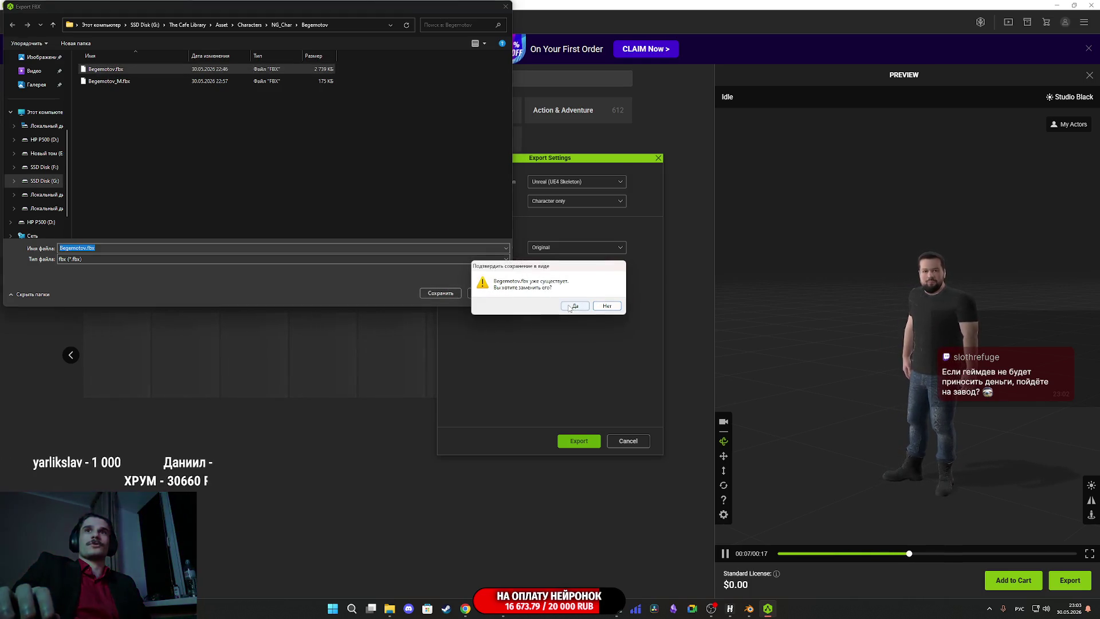
left_click(574, 306)
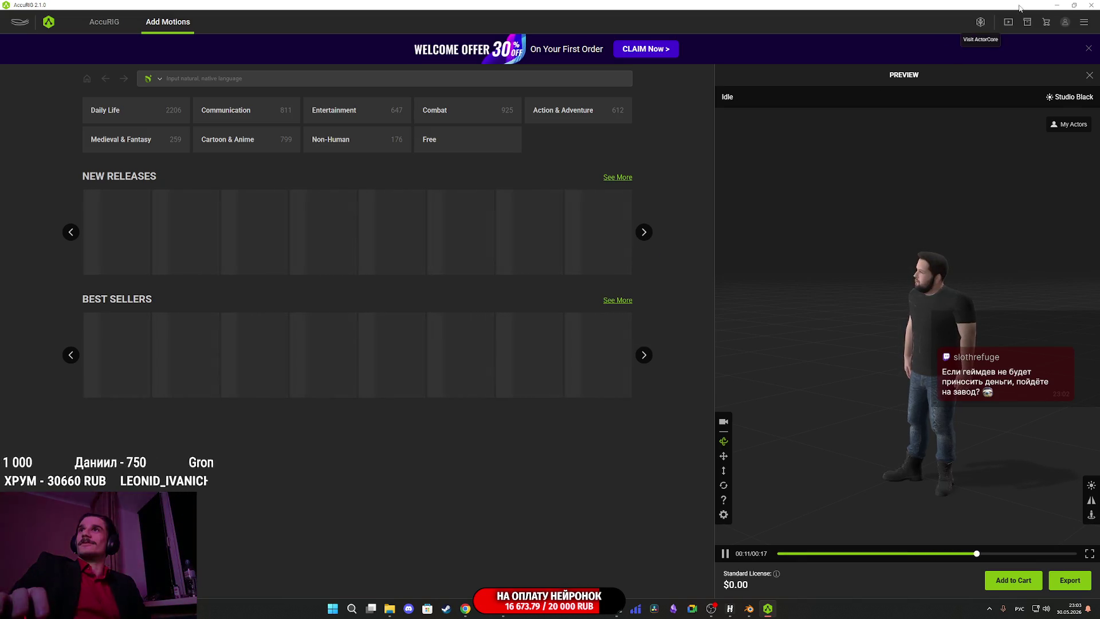
left_click(1057, 6)
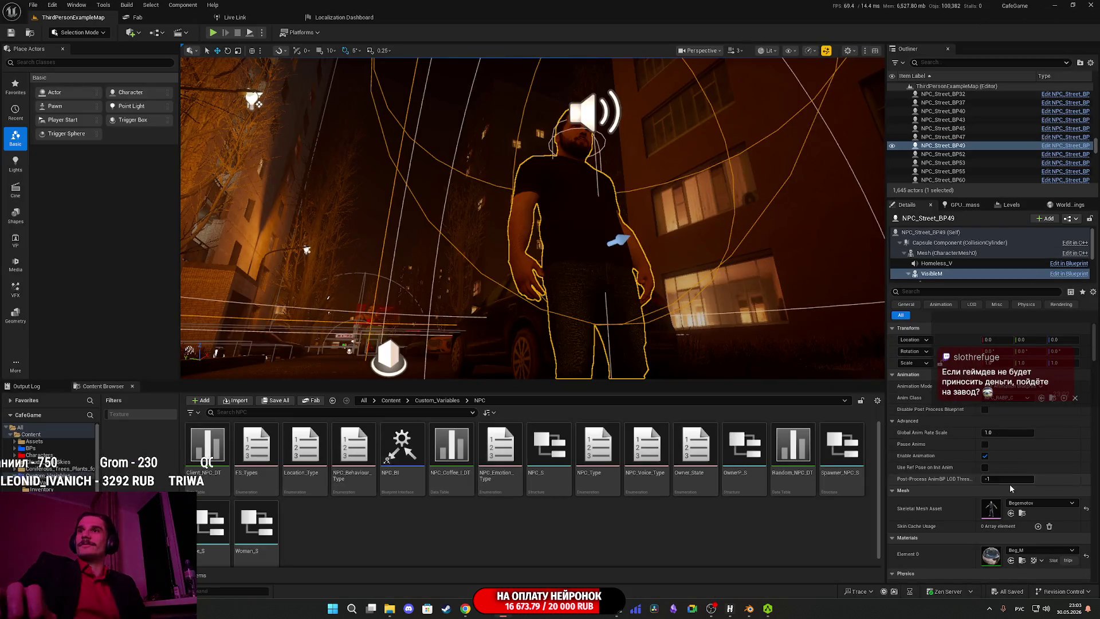
Open the re-imported Begemotov skeletal mesh from the Characters/NPC/Begemotov folder.
left_click(1022, 513)
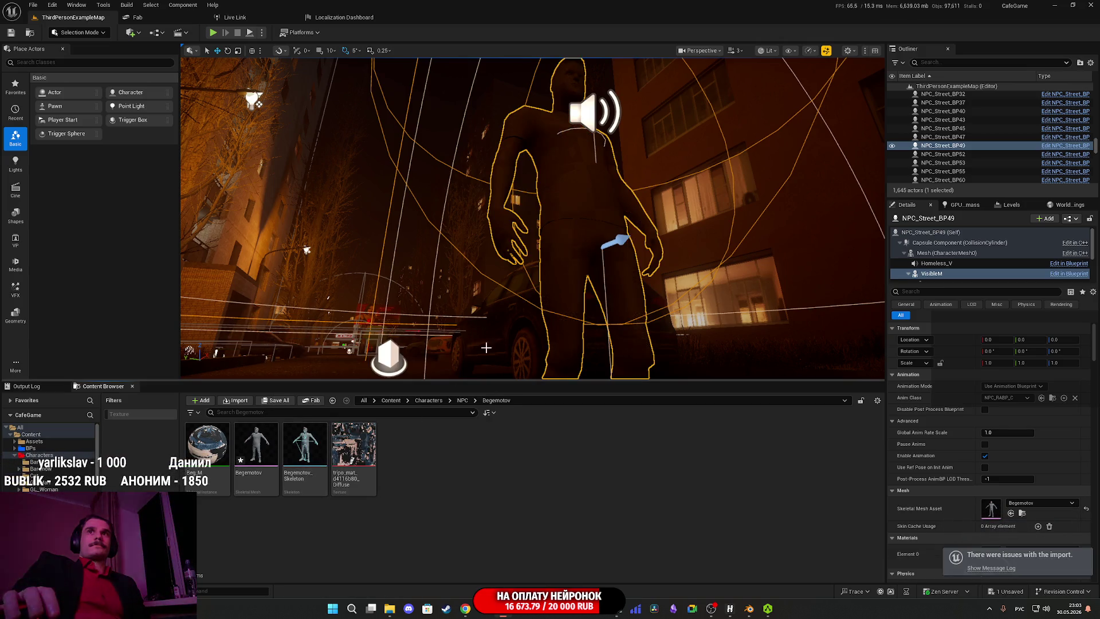
mouse_move(521, 332)
left_mouse_down()
mouse_move(614, 83)
mouse_move(481, 189)
left_mouse_up()
key("f")
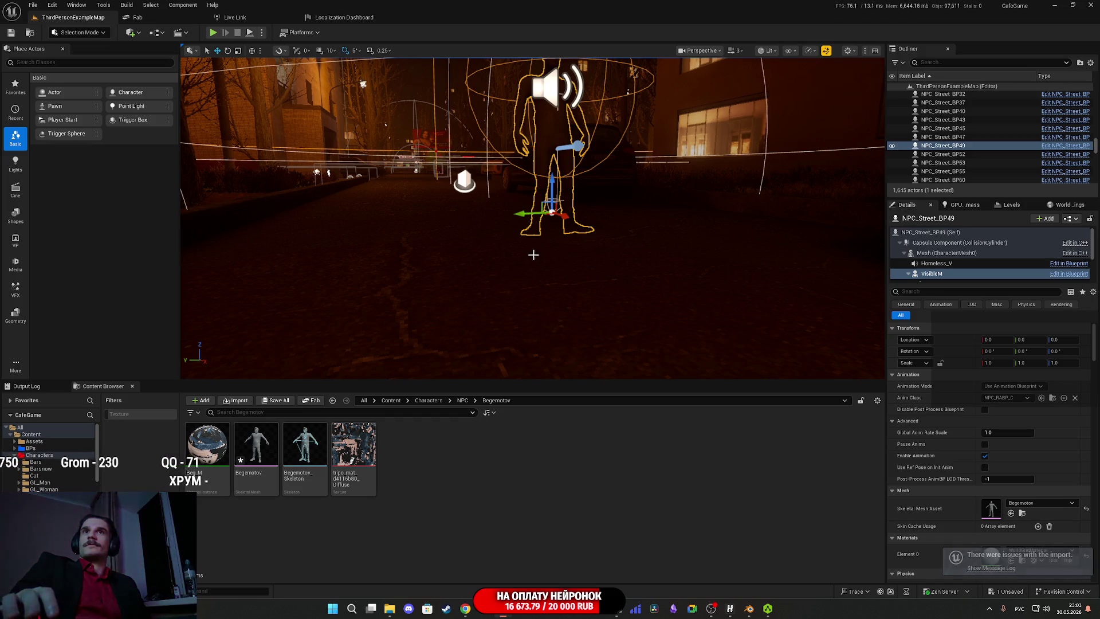
double_click(255, 447)
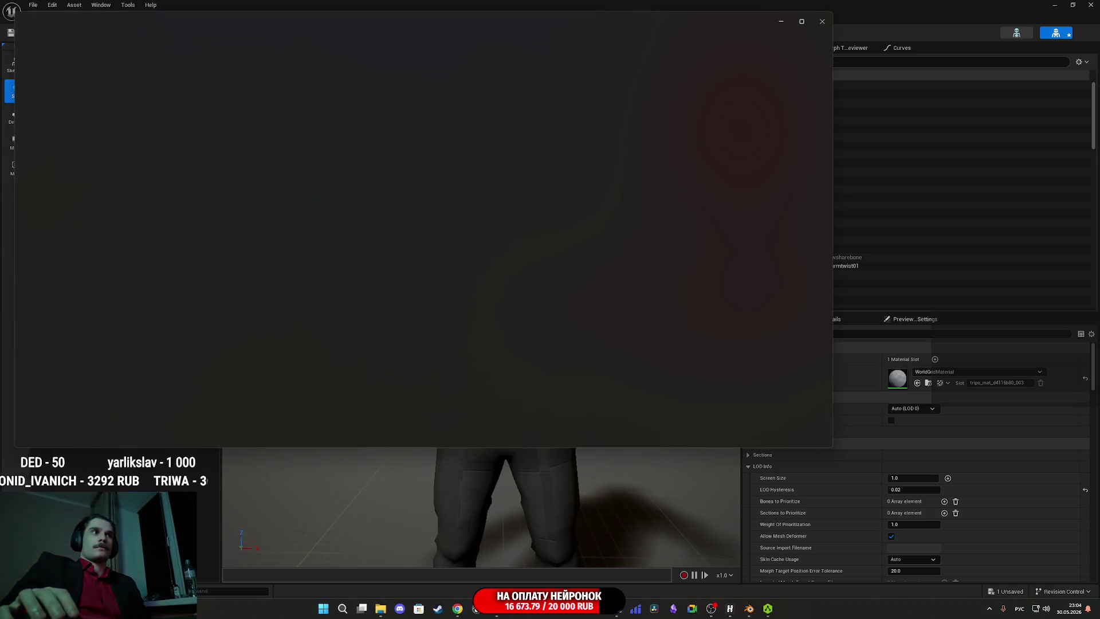
Assign the Beg_M material instance to the Begemotov mesh's Element 0.
left_click(822, 21)
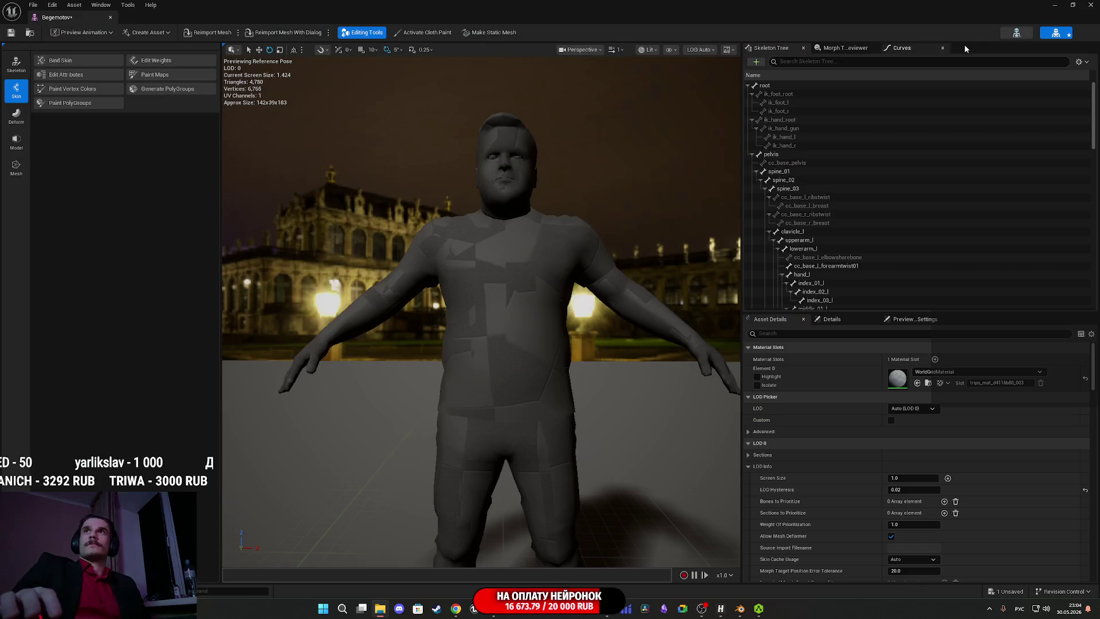
left_click(1071, 5)
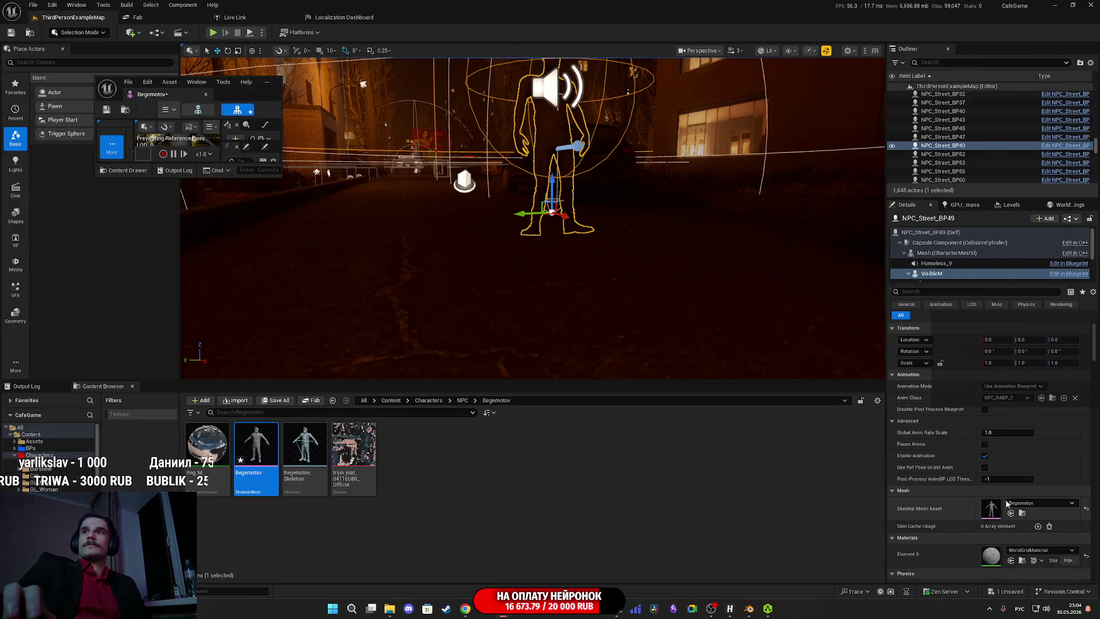
mouse_move(263, 471)
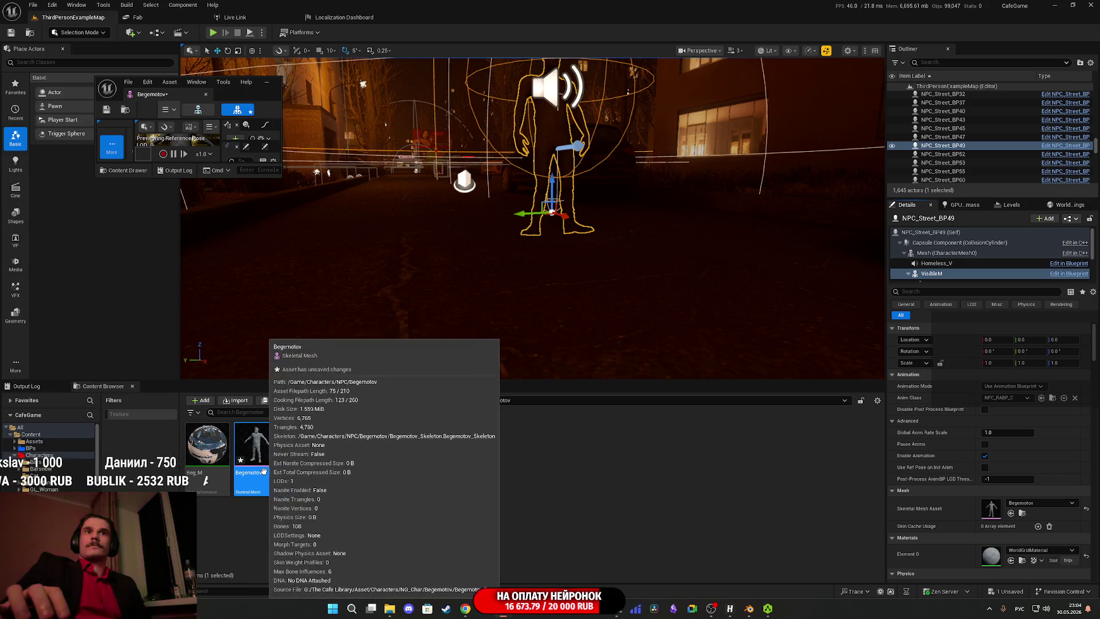
left_click(207, 447)
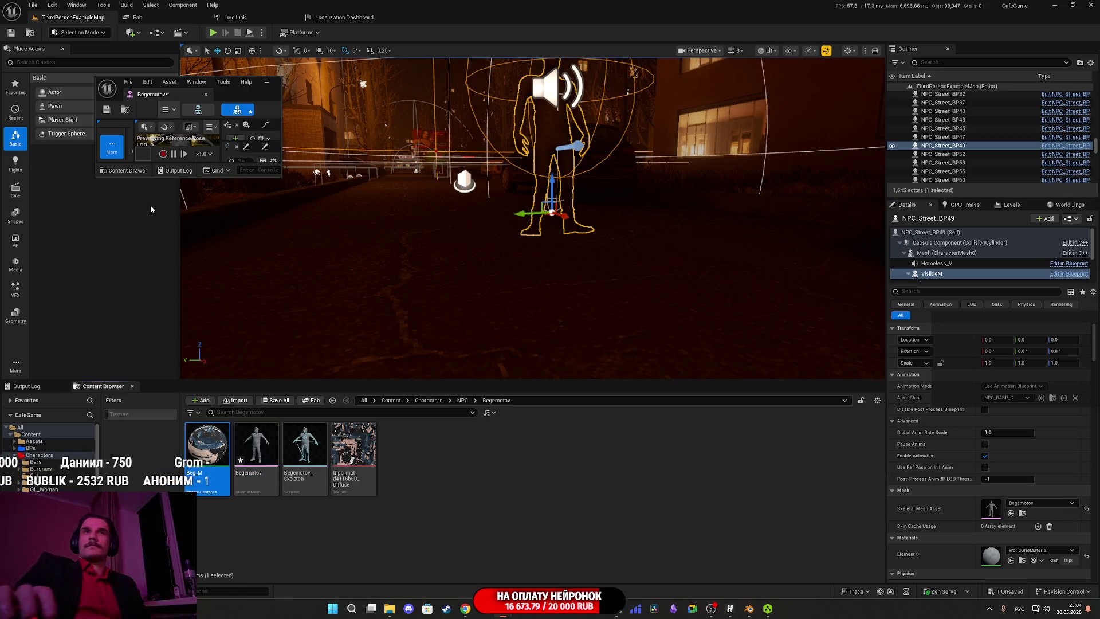
Inspect the textured NPC from above, up close at the face, and from the side.
mouse_move(281, 178)
left_mouse_down()
mouse_move(405, 307)
mouse_move(436, 320)
left_mouse_up()
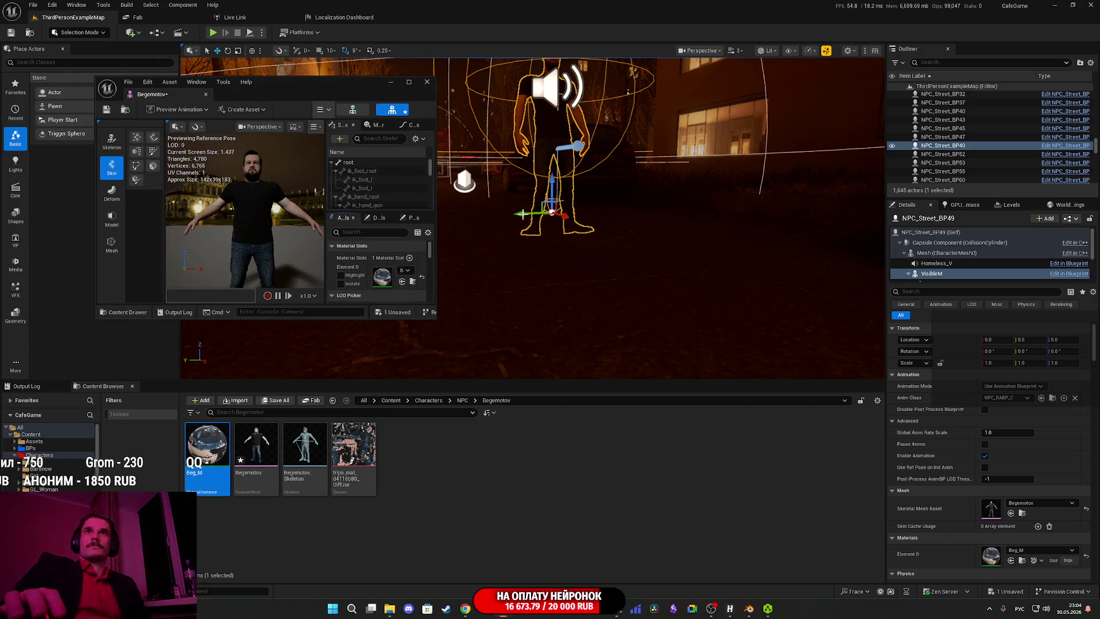
left_click_drag(617, 198, 614, 246)
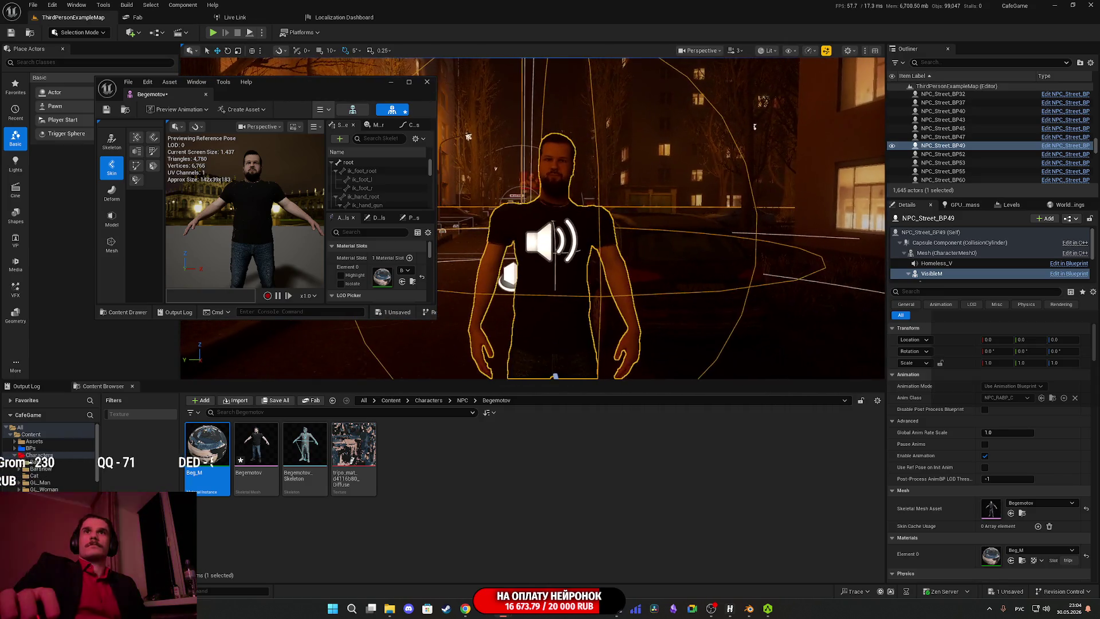
mouse_move(614, 247)
left_mouse_down()
mouse_move(614, 217)
mouse_move(615, 255)
mouse_move(614, 223)
mouse_move(573, 232)
mouse_move(573, 263)
mouse_move(573, 224)
left_mouse_up()
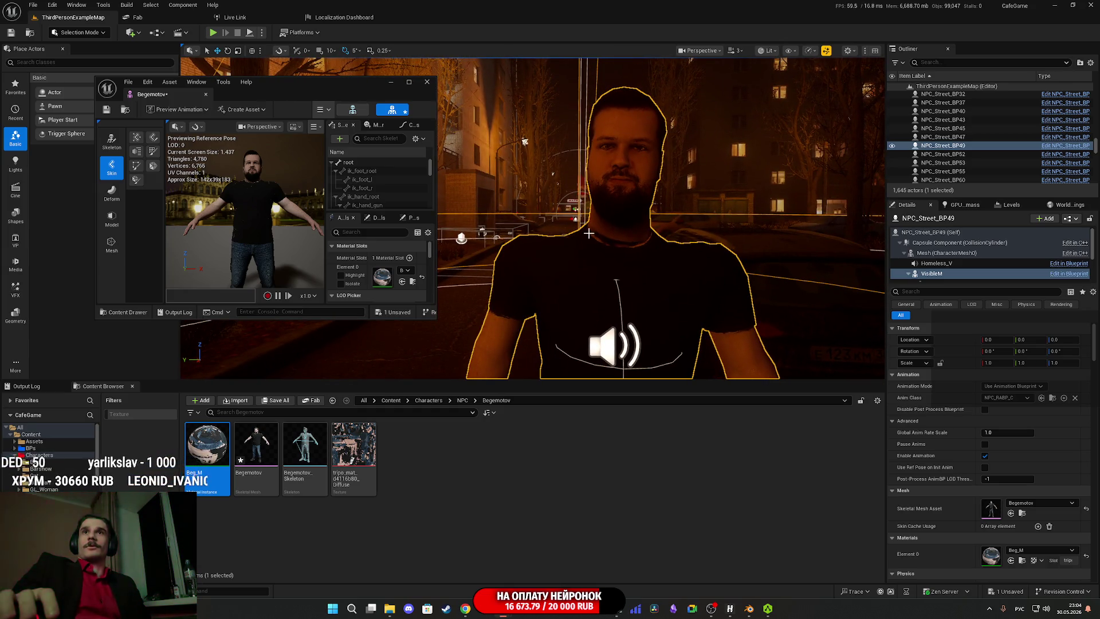
mouse_move(584, 249)
left_mouse_down()
mouse_move(642, 255)
mouse_move(596, 255)
mouse_move(596, 244)
mouse_move(628, 244)
mouse_move(518, 281)
left_mouse_up()
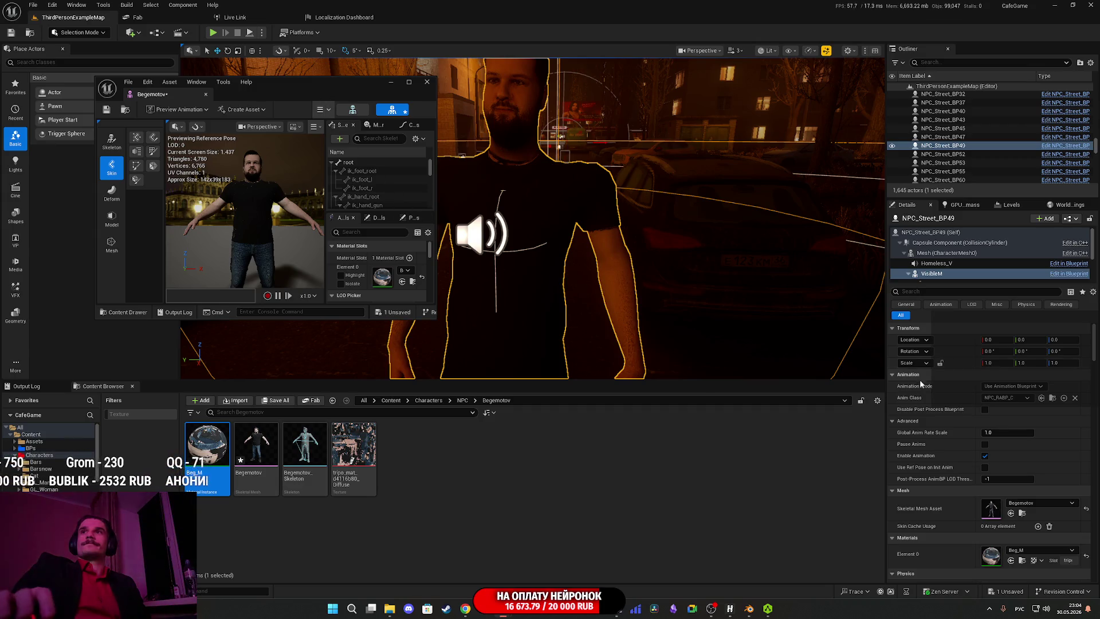
Open the Begemotov_Skeleton asset and select its root bone.
left_click(254, 448)
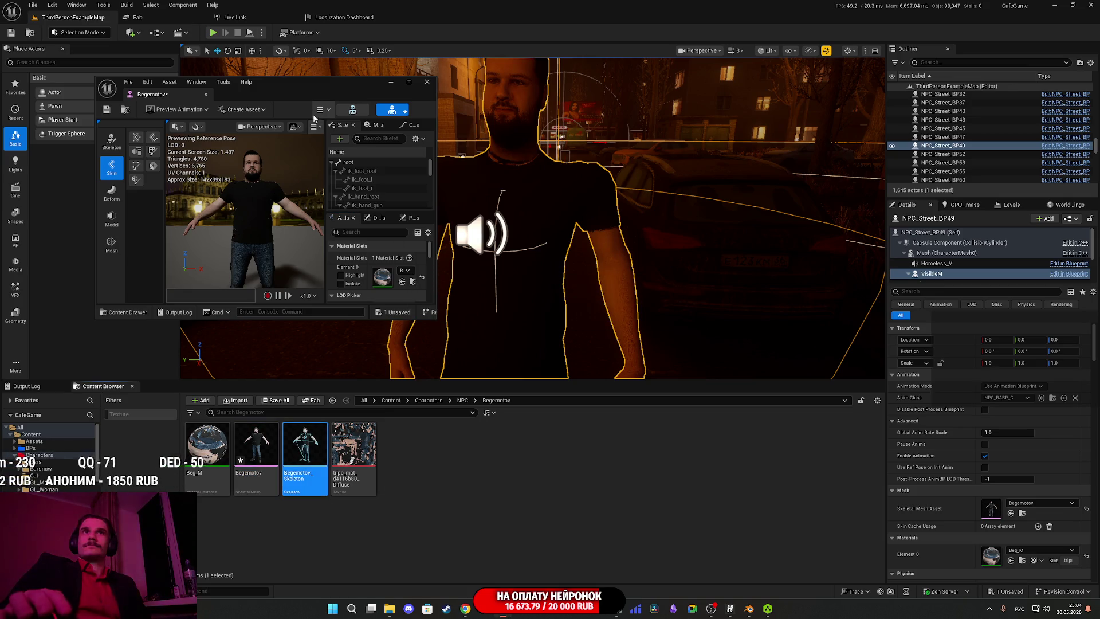
double_click(308, 87)
left_click(32, 75)
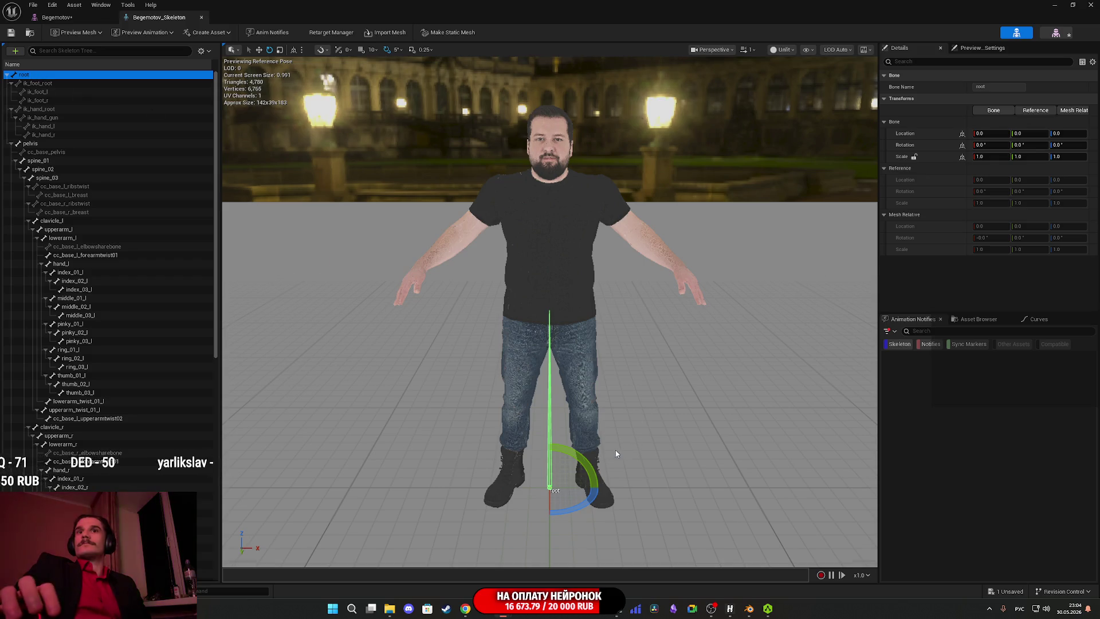
Return to the Begemotov mesh editor, close it, and frame the textured NPC in the level.
scroll(535, 383, "up", 3)
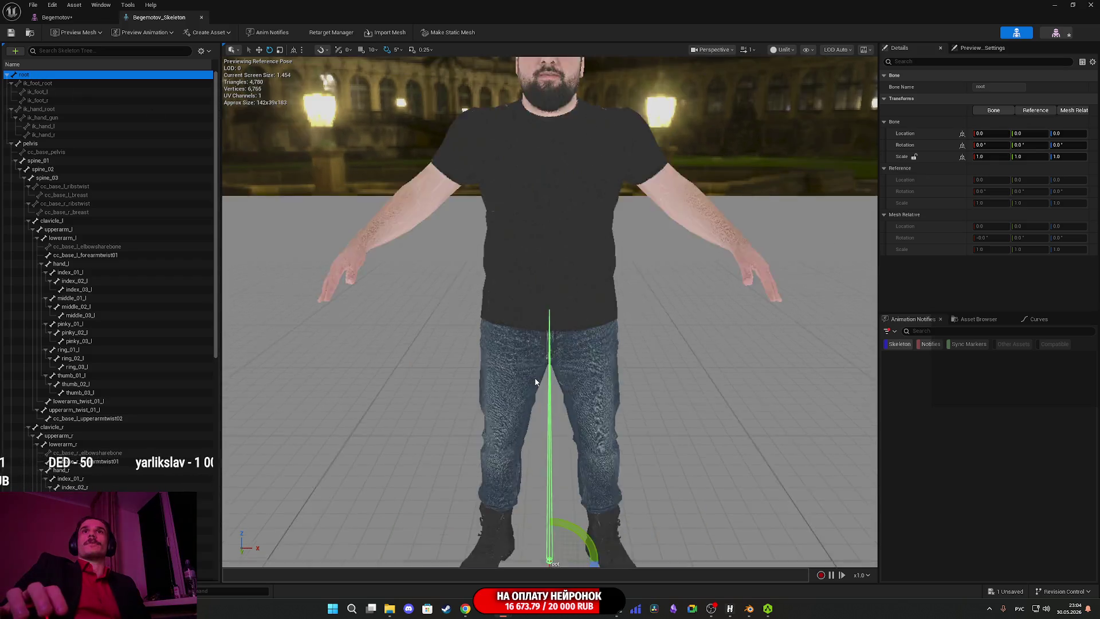
scroll(536, 382, "down", 4)
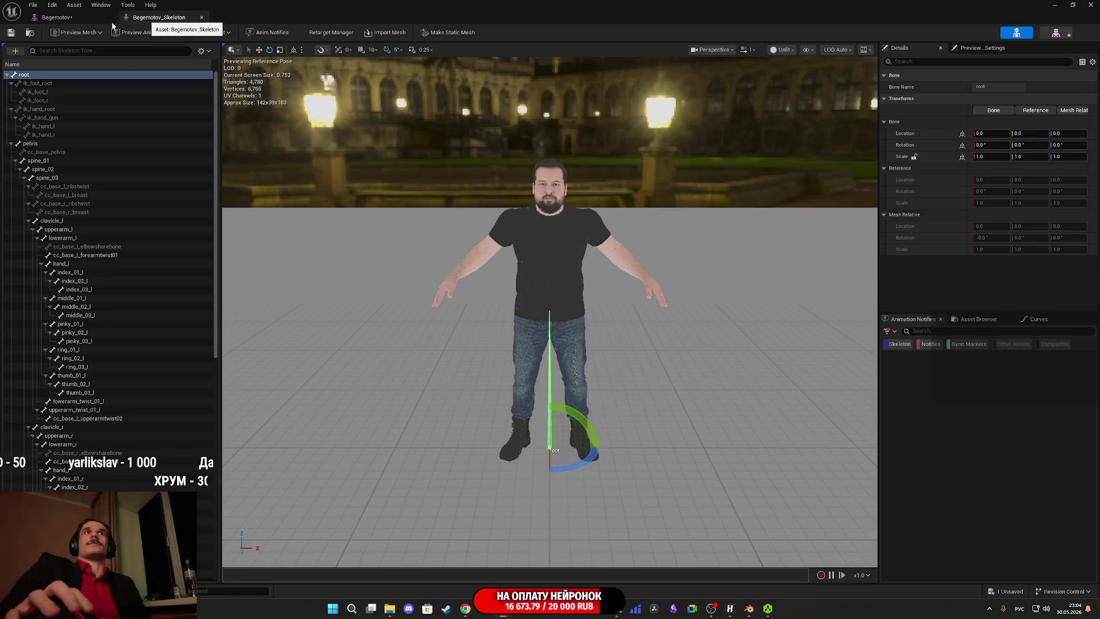
left_click(63, 17)
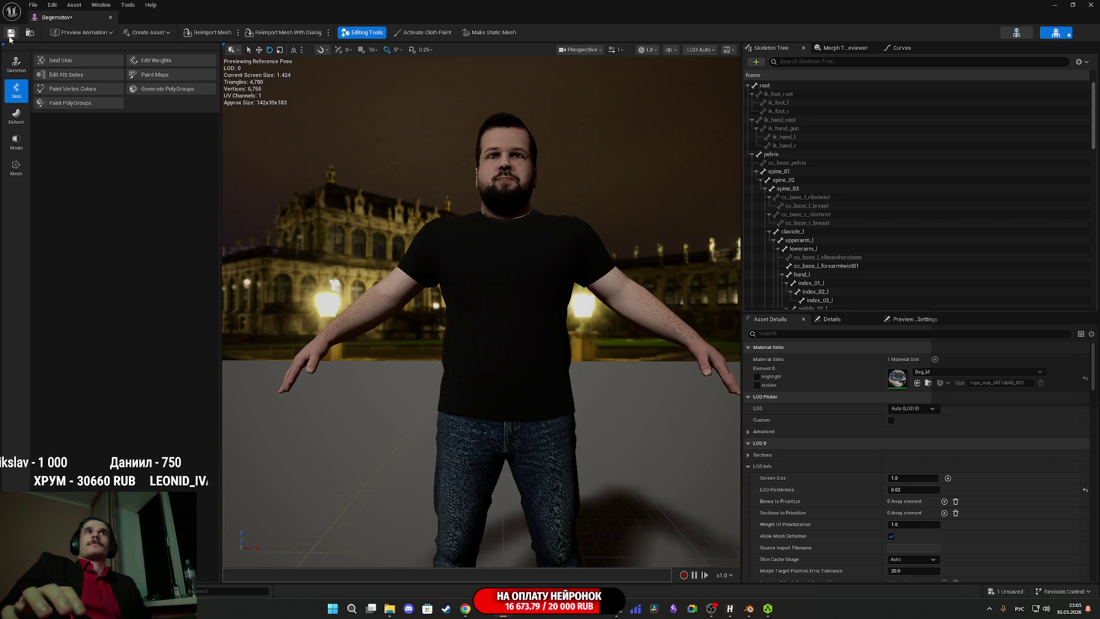
left_click(1090, 5)
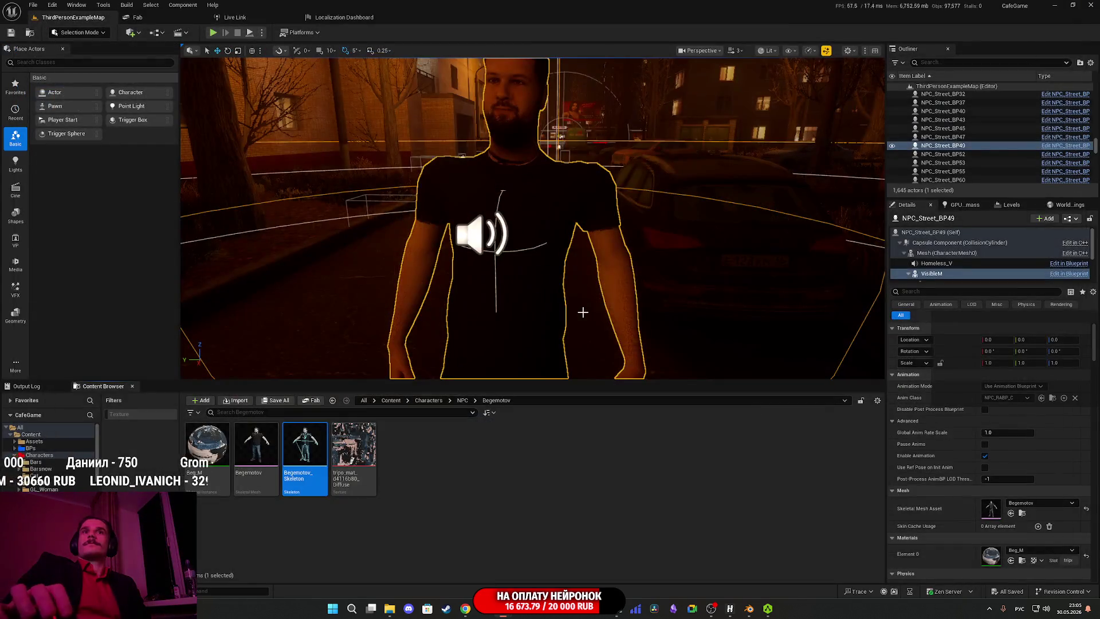
key("f")
scroll(533, 217, "up", 6)
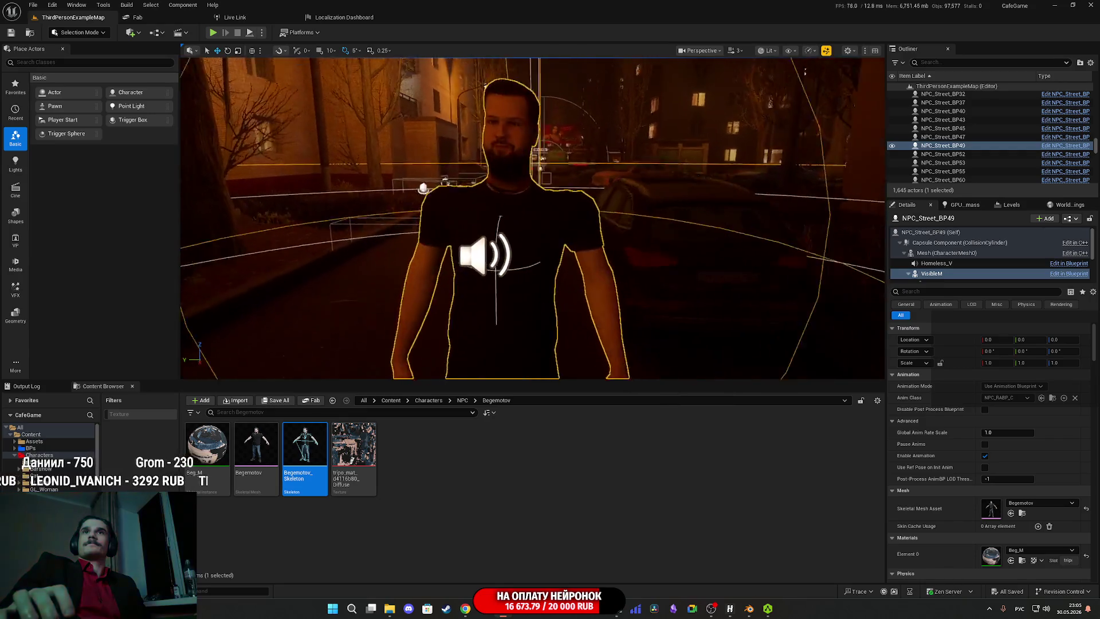
Reframe the view on NPC_Street_BP49, now the textured Begemotov character.
key("f")
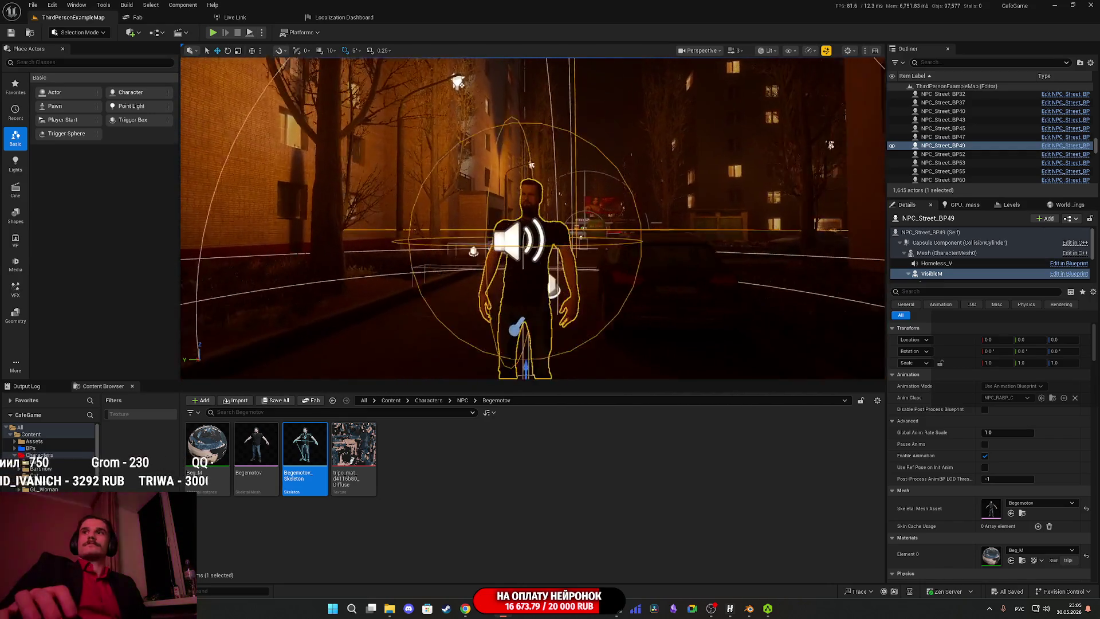
scroll(585, 310, "up", 2)
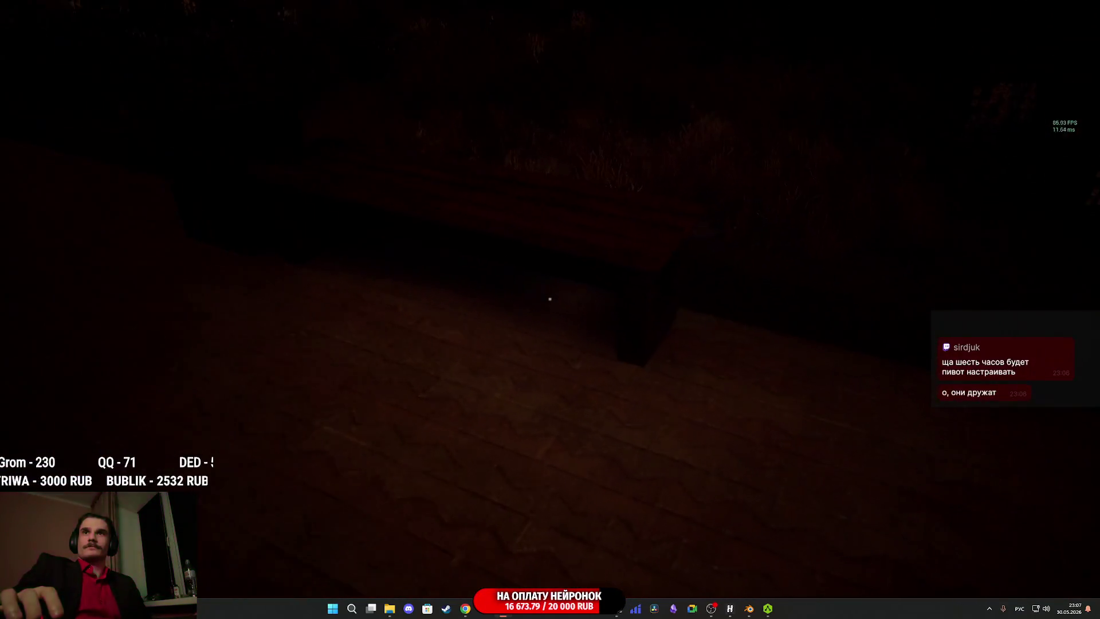
In play mode, turn the first-person view toward the street.
key("e")
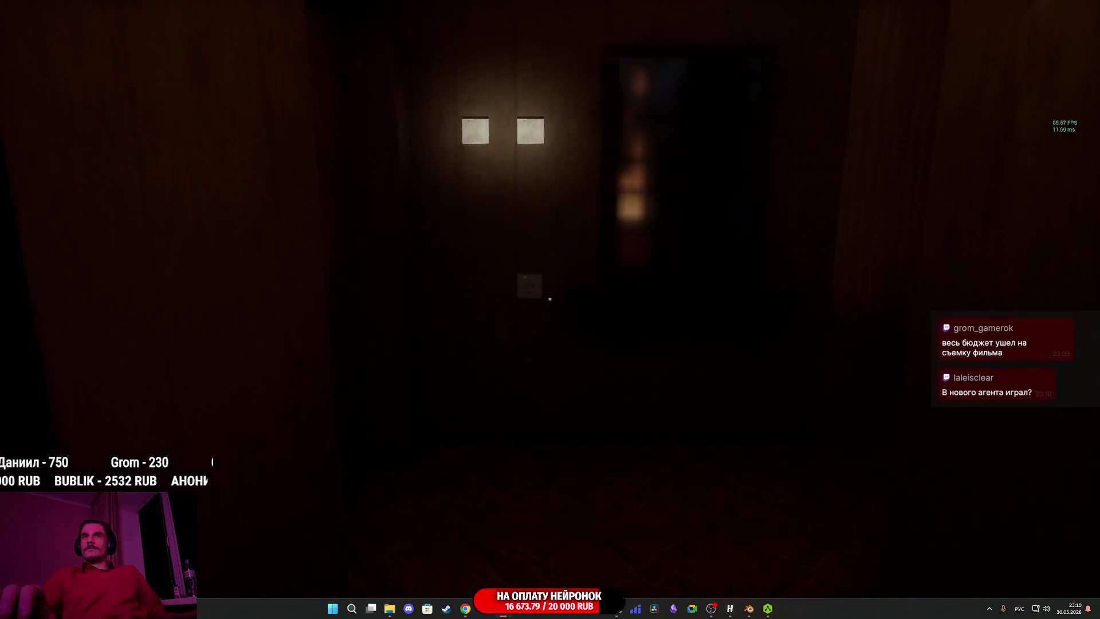
Switch on the hallway light, walk through the doorway to the playing TV, then stop Play-In-Editor and switch to the Twitch dashboard.
left_click(549, 298)
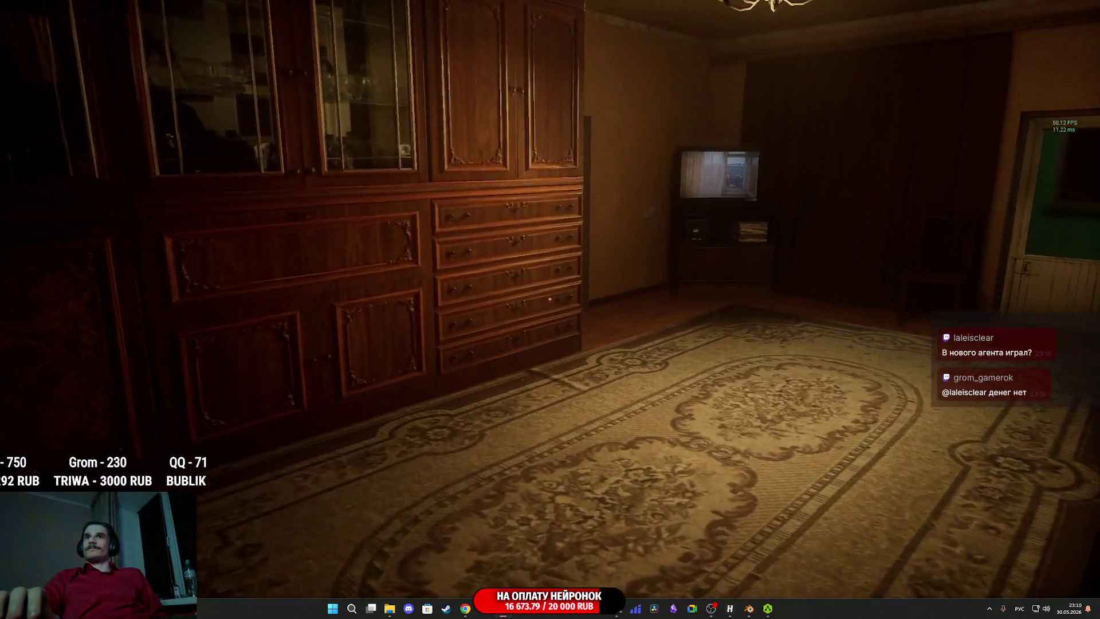
key("w")
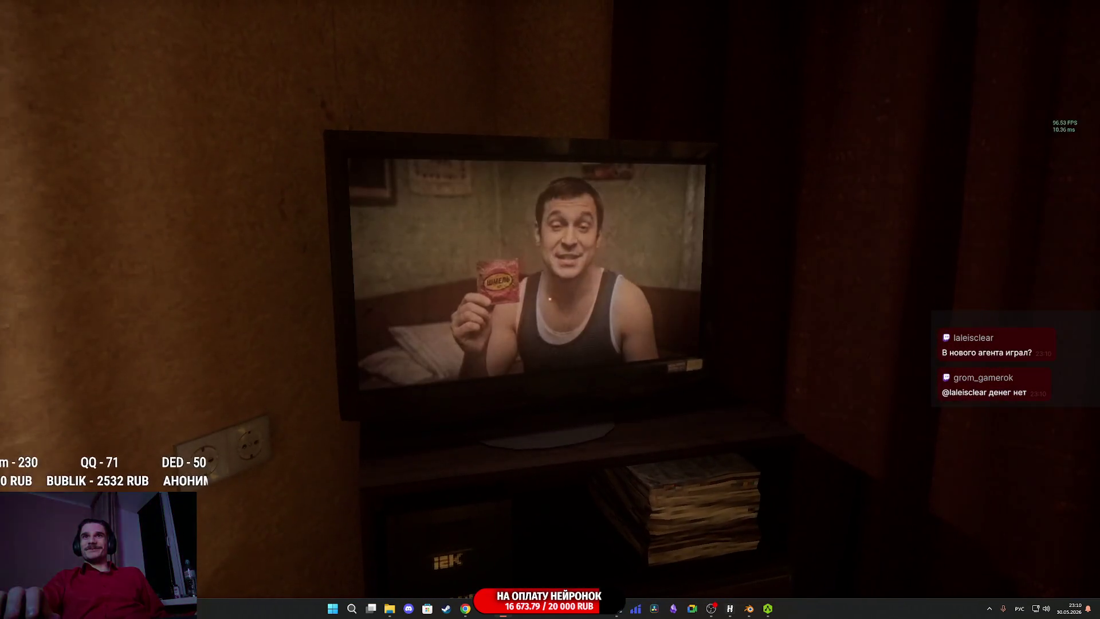
key("w")
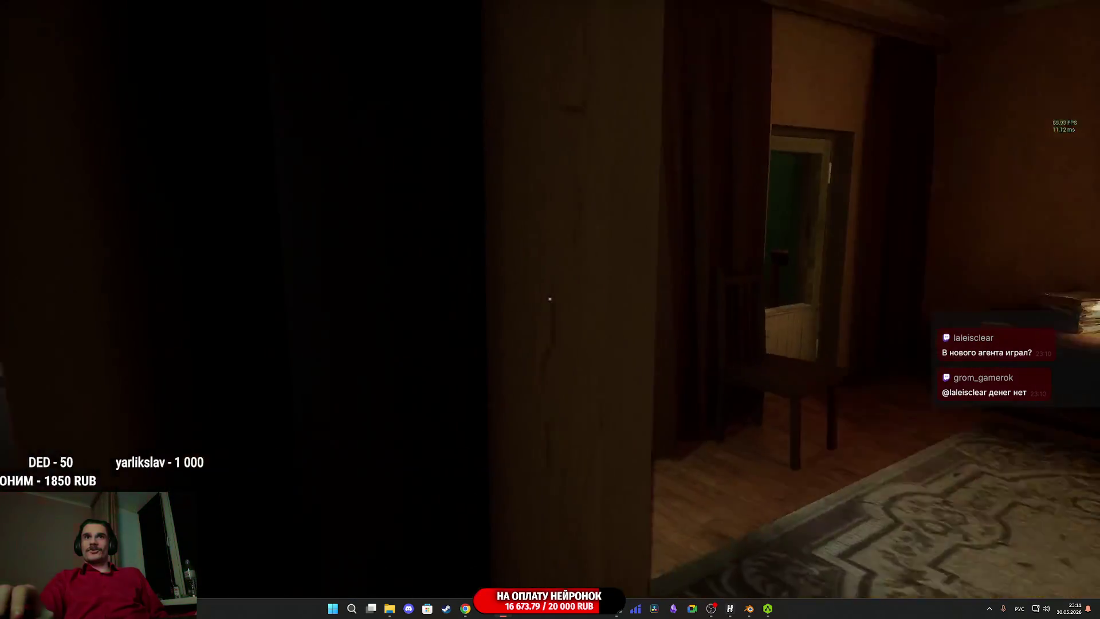
key("w")
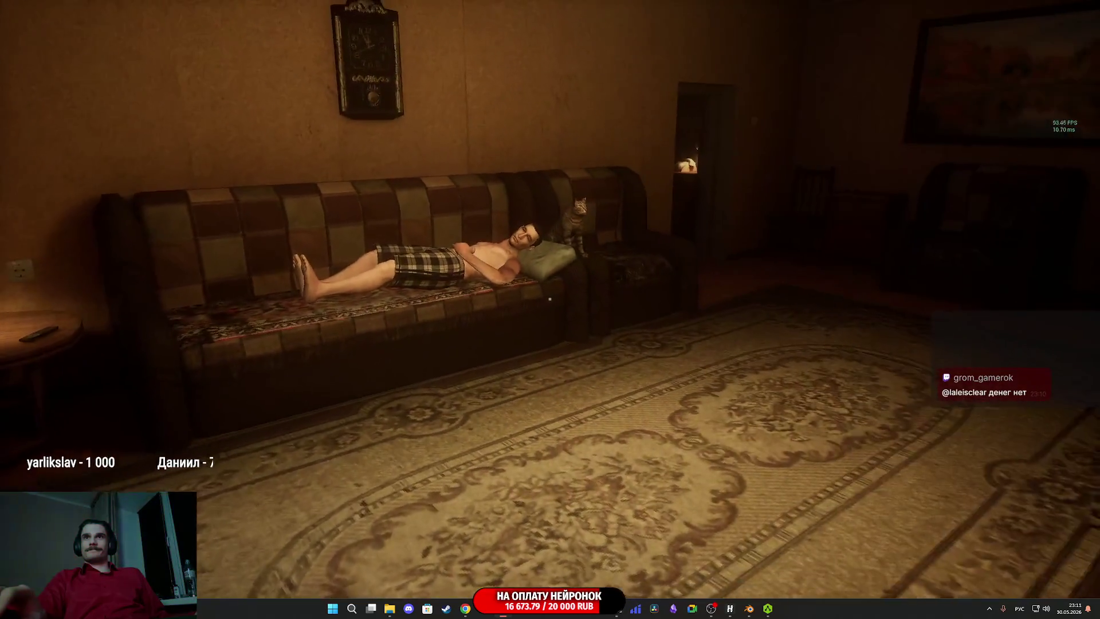
key("Escape")
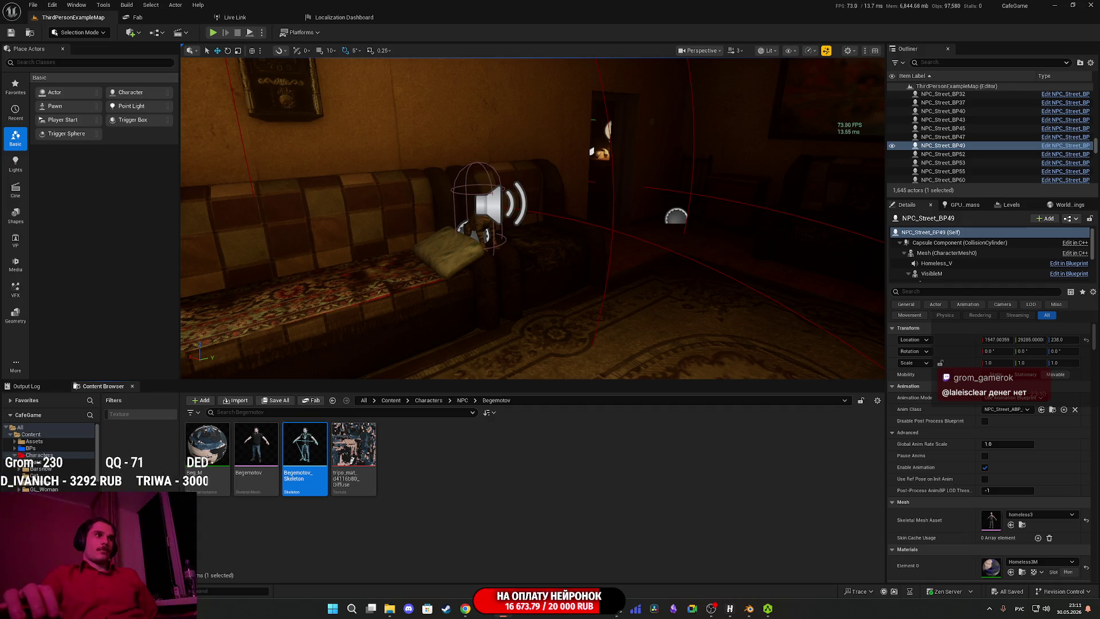
key("alt+Tab")
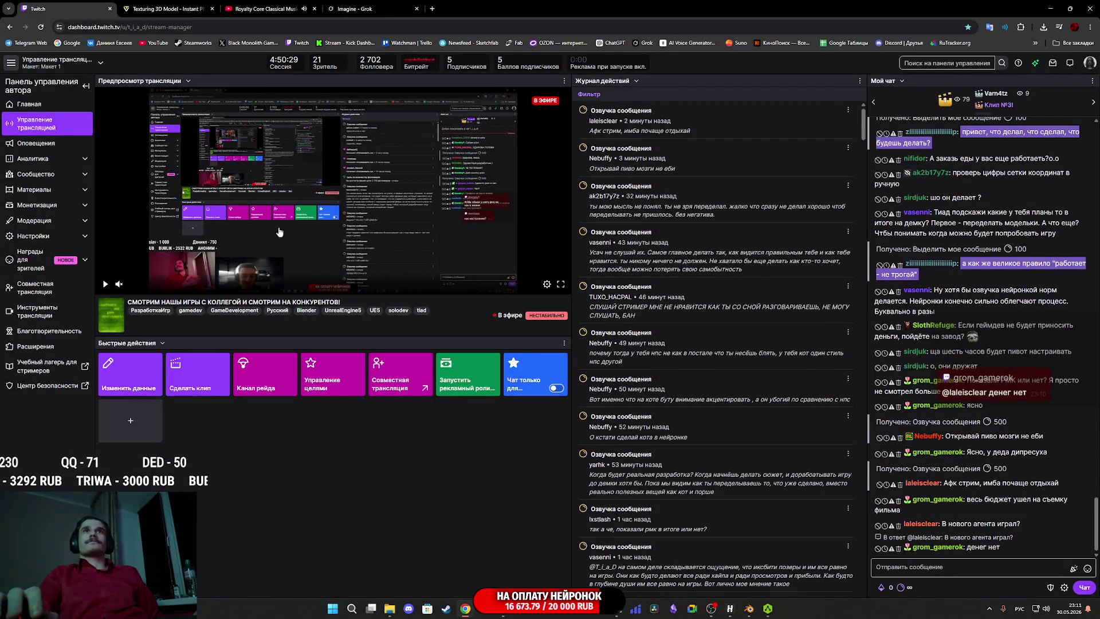